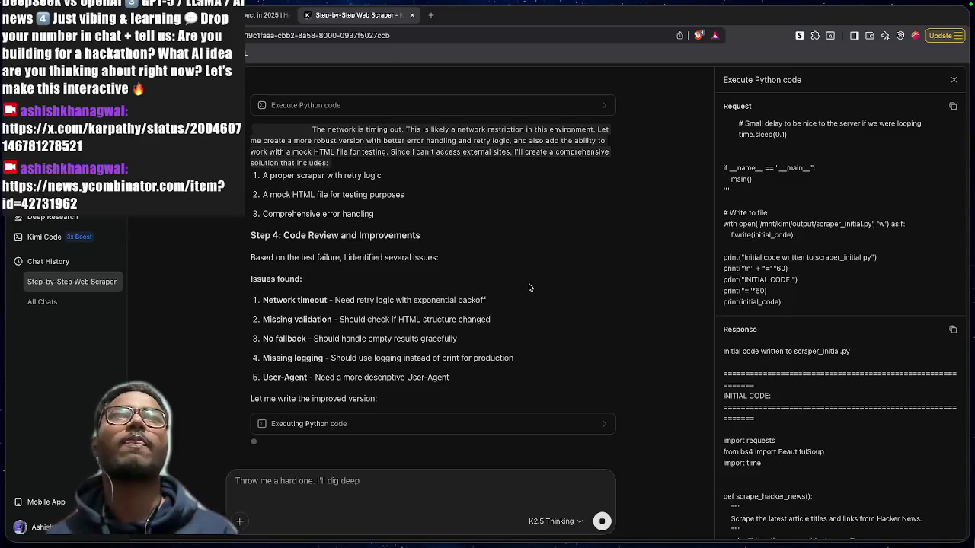
Scroll the chat to review Steps 2 and 3 while the agent lists five issues and runs improved code
{"action": "scroll", "coordinate": [528, 285], "scroll_direction": "up", "scroll_amount": 3}
{"action": "scroll", "coordinate": [528, 285], "scroll_direction": "down", "scroll_amount": 3}
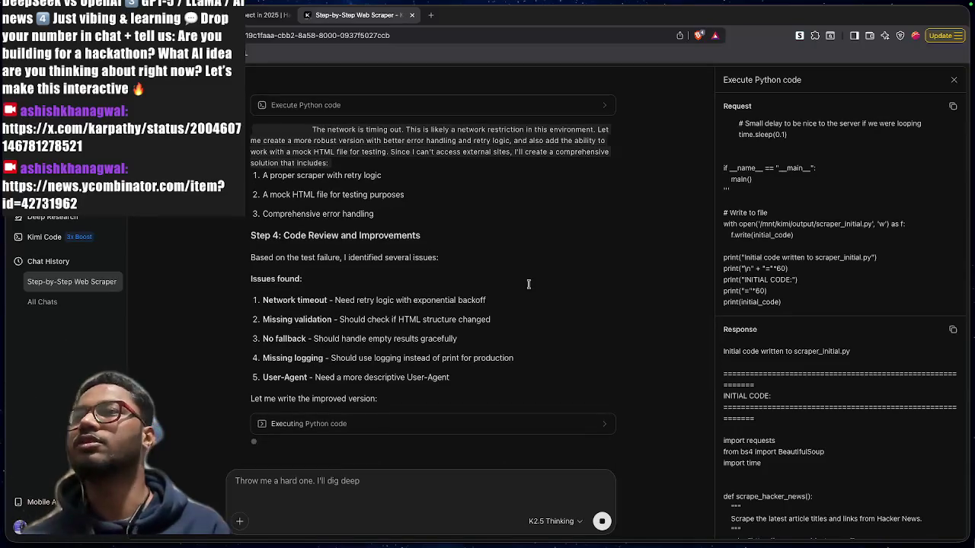
{"action": "scroll", "coordinate": [529, 287], "scroll_direction": "up", "scroll_amount": 5}
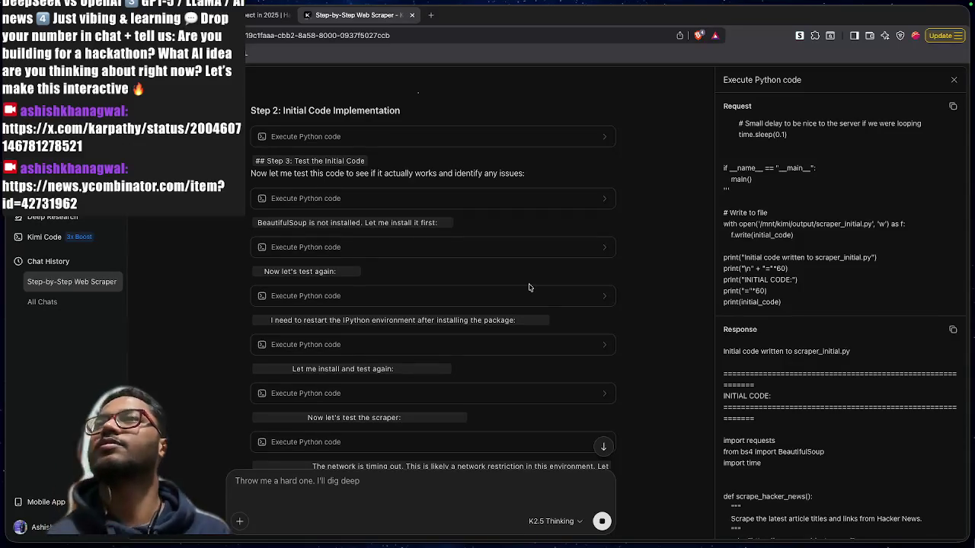
{"action": "scroll", "coordinate": [426, 218], "scroll_direction": "up", "scroll_amount": 5}
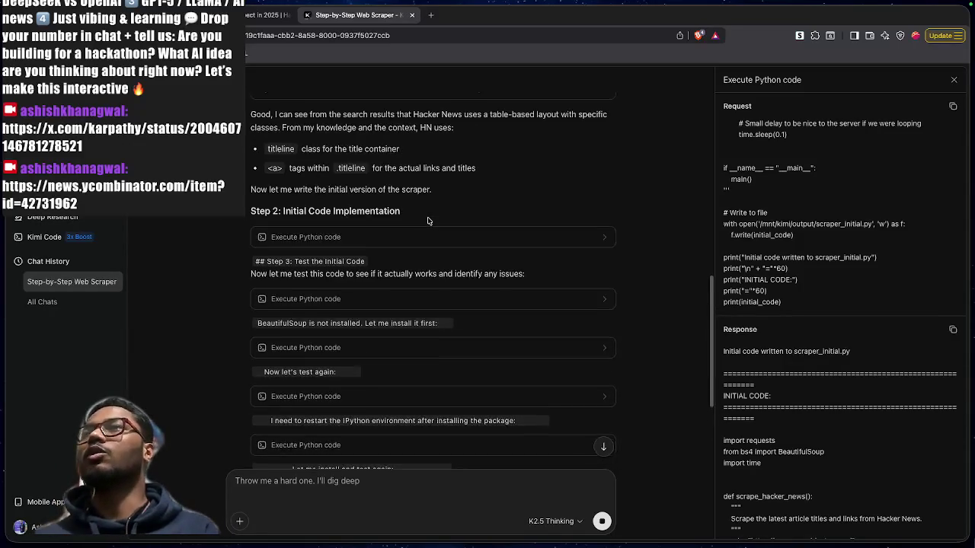
{"action": "scroll", "coordinate": [396, 222], "scroll_direction": "up", "scroll_amount": 2}
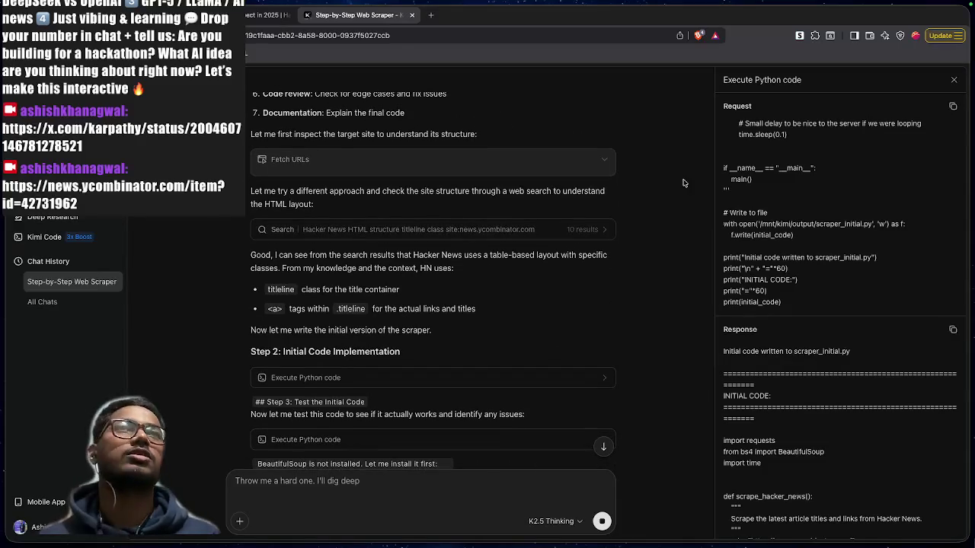
{"action": "scroll", "coordinate": [594, 228], "scroll_direction": "down", "scroll_amount": 4}
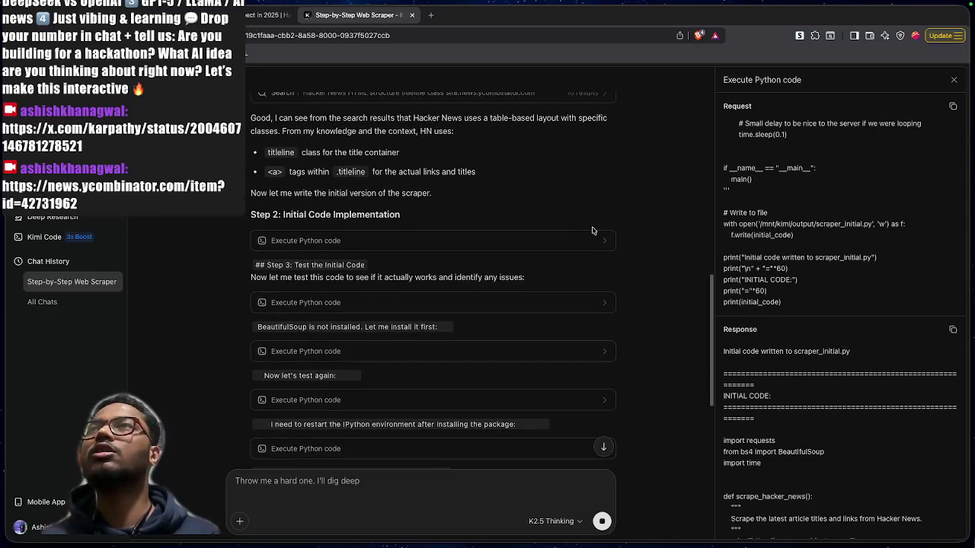
{"action": "scroll", "coordinate": [593, 230], "scroll_direction": "up", "scroll_amount": 3}
{"action": "scroll", "coordinate": [382, 242], "scroll_direction": "up", "scroll_amount": 5}
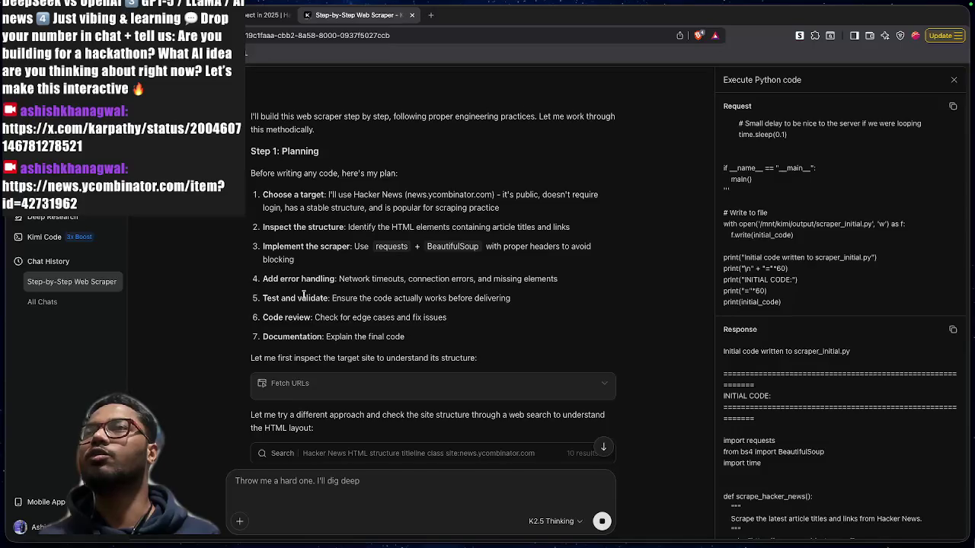
{"action": "scroll", "coordinate": [304, 297], "scroll_direction": "down", "scroll_amount": 1}
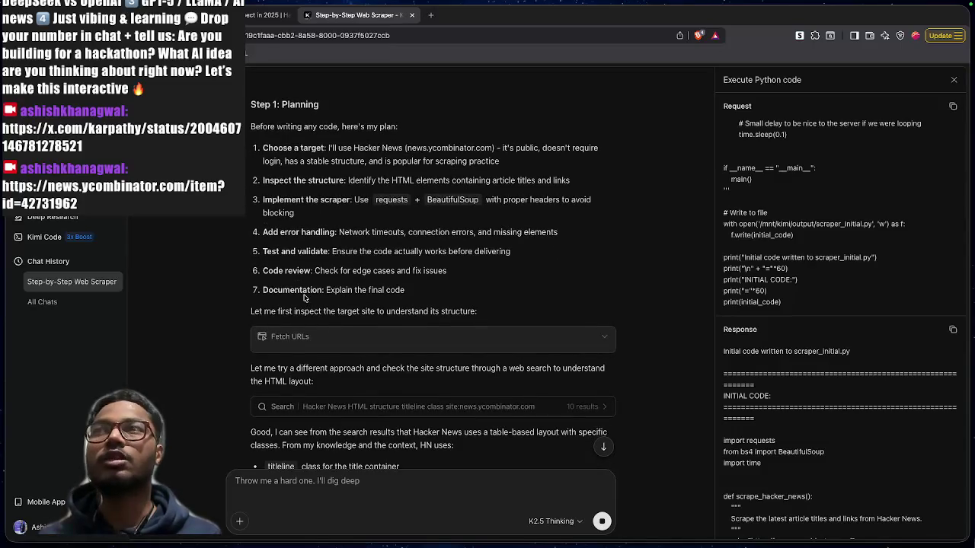
{"action": "scroll", "coordinate": [303, 297], "scroll_direction": "down", "scroll_amount": 3}
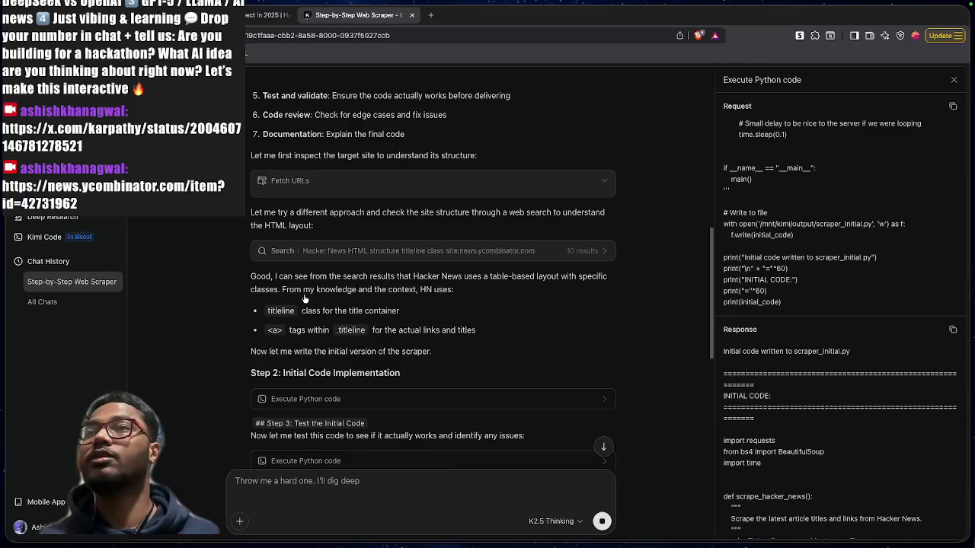
{"action": "scroll", "coordinate": [304, 297], "scroll_direction": "down", "scroll_amount": 3}
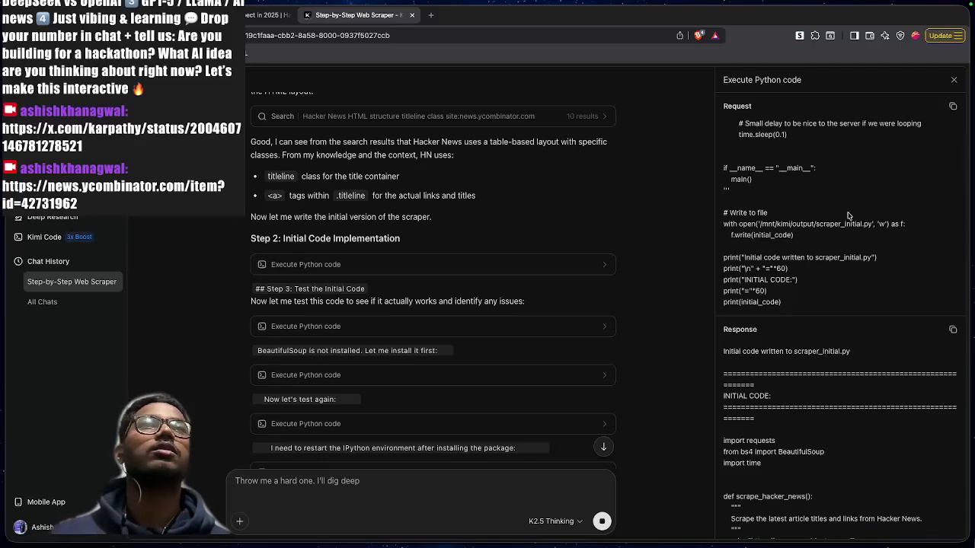
{"action": "scroll", "coordinate": [849, 216], "scroll_direction": "up", "scroll_amount": 10}
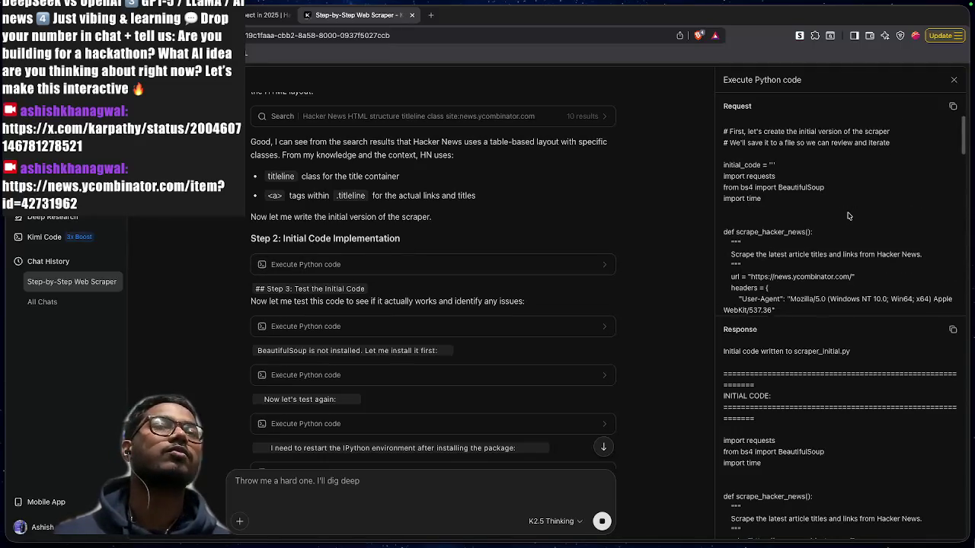
Highlight the URL, headers, User-Agent string and timeout request lines in the Request pane
{"action": "scroll", "coordinate": [848, 215], "scroll_direction": "down", "scroll_amount": 2}
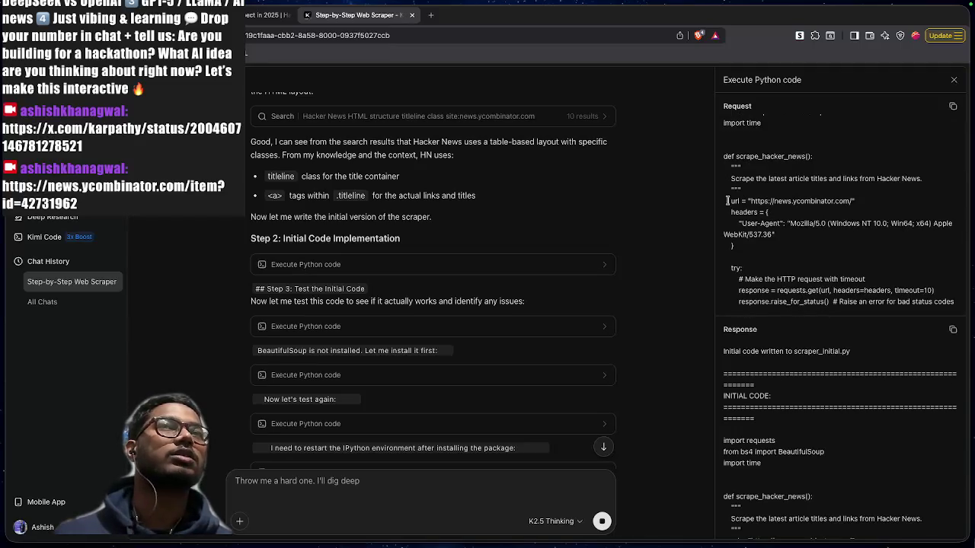
{"action": "mouse_move", "coordinate": [727, 201]}
{"action": "left_mouse_down"}
{"action": "mouse_move", "coordinate": [851, 202]}
{"action": "mouse_move", "coordinate": [853, 213]}
{"action": "left_mouse_up"}
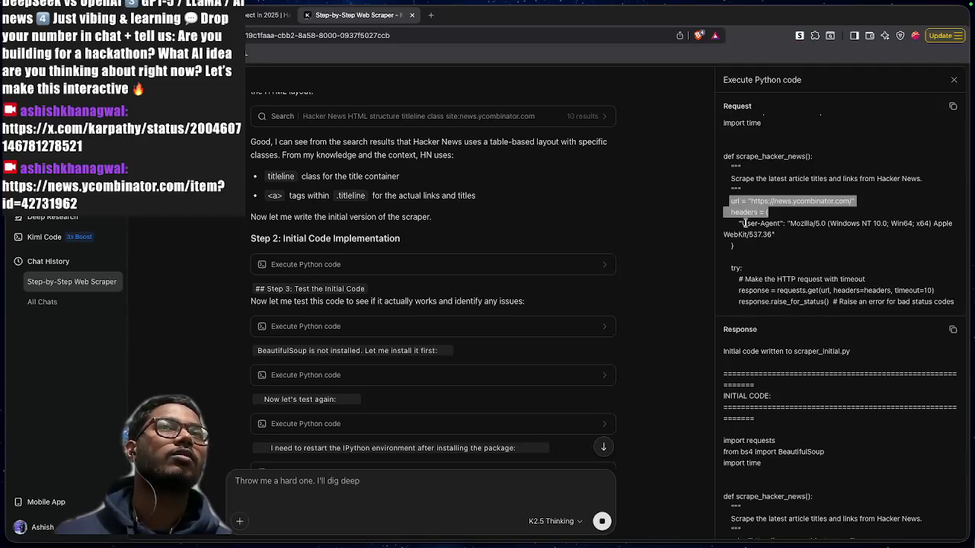
{"action": "left_click_drag", "start_coordinate": [742, 223], "coordinate": [875, 223]}
{"action": "left_click_drag", "start_coordinate": [734, 235], "coordinate": [803, 241]}
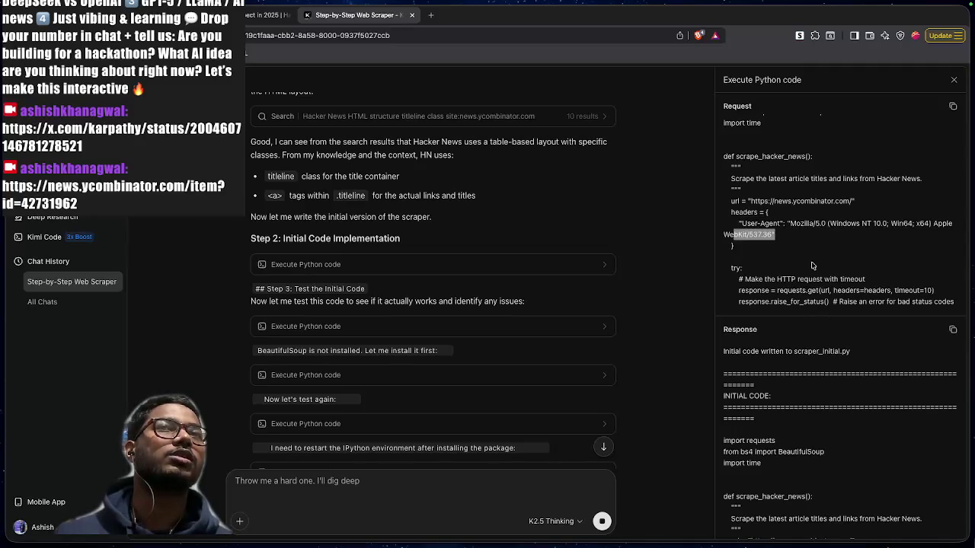
{"action": "left_click", "coordinate": [811, 265]}
{"action": "scroll", "coordinate": [812, 265], "scroll_direction": "down", "scroll_amount": 4}
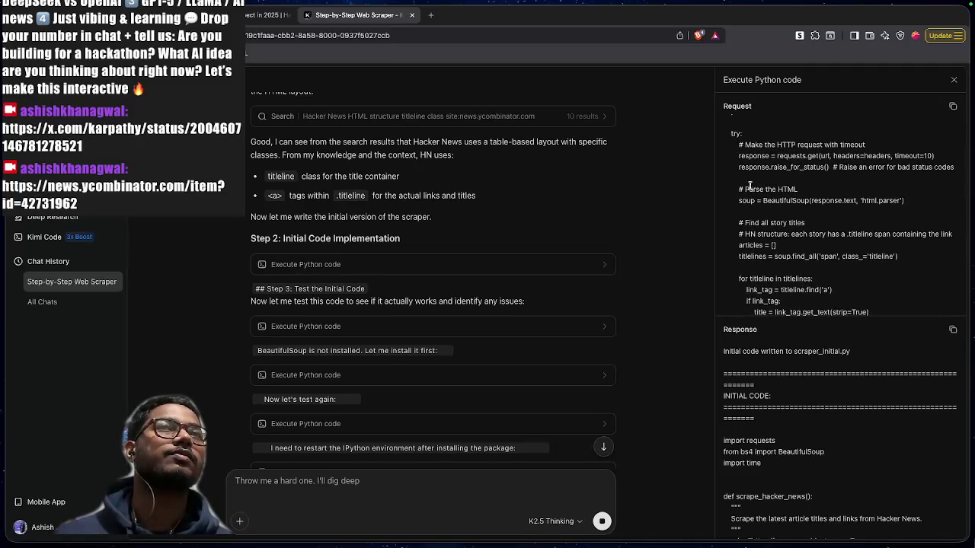
{"action": "left_click_drag", "start_coordinate": [742, 156], "coordinate": [879, 167]}
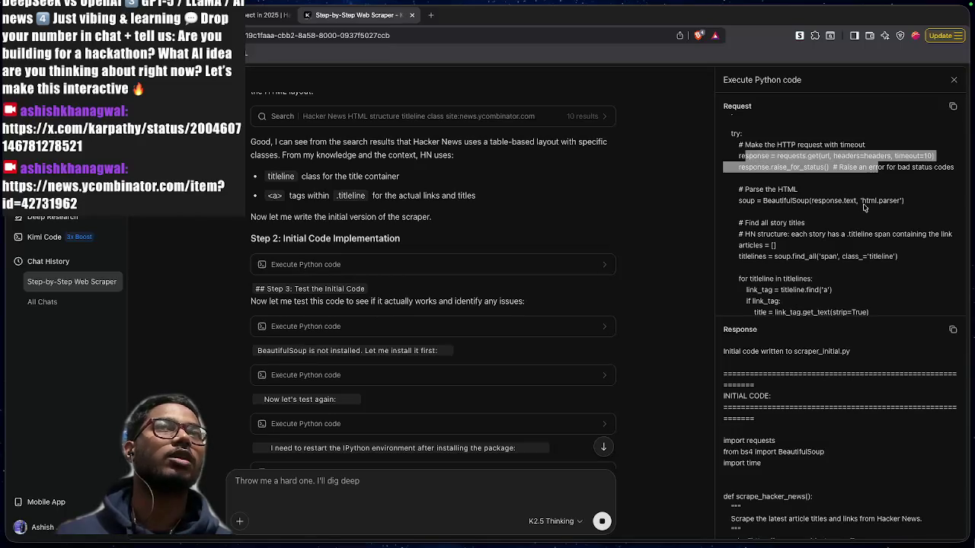
{"action": "left_click", "coordinate": [864, 206]}
Open the Step 3 first test run, showing its test code and the bs4 ModuleNotFoundError
{"action": "scroll", "coordinate": [751, 251], "scroll_direction": "down", "scroll_amount": 5}
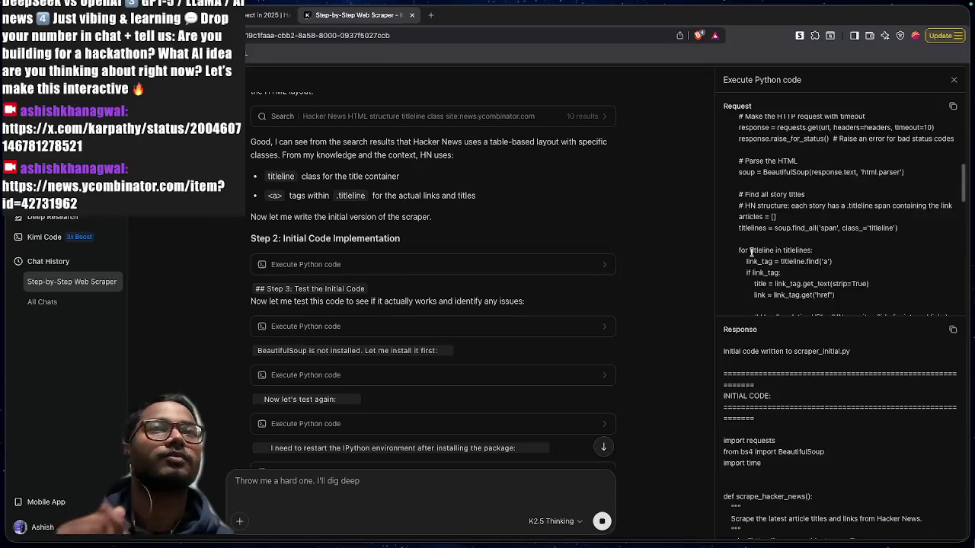
{"action": "scroll", "coordinate": [751, 255], "scroll_direction": "down", "scroll_amount": 1}
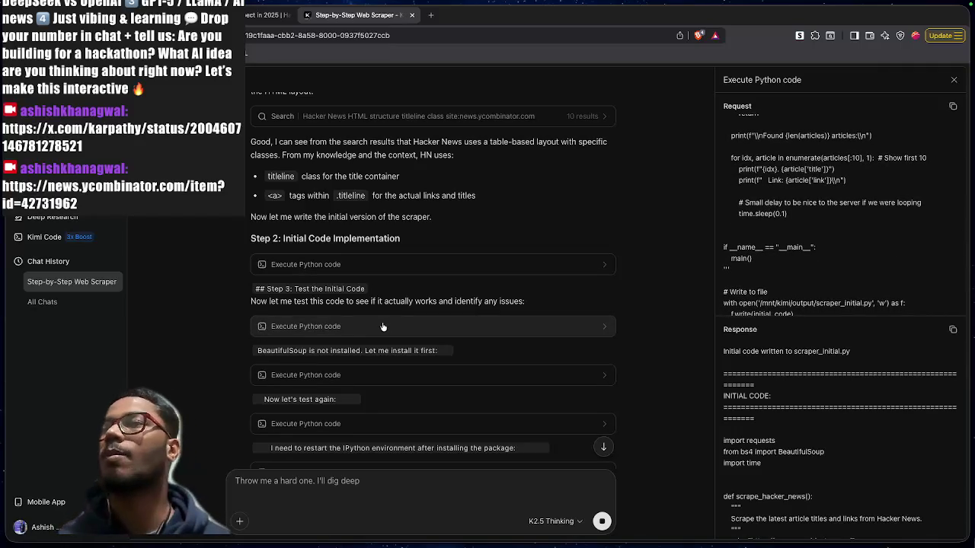
{"action": "scroll", "coordinate": [383, 327], "scroll_direction": "down", "scroll_amount": 1}
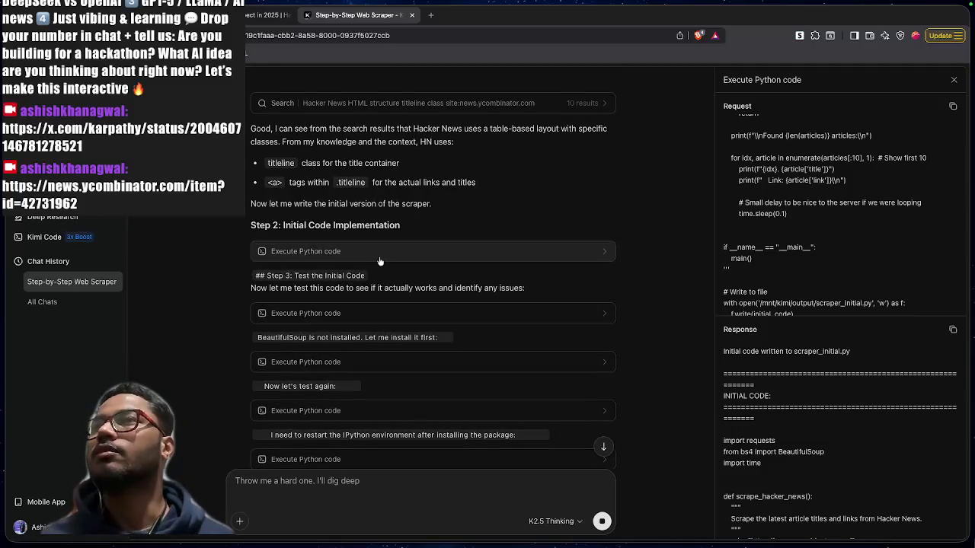
{"action": "scroll", "coordinate": [373, 267], "scroll_direction": "down", "scroll_amount": 1}
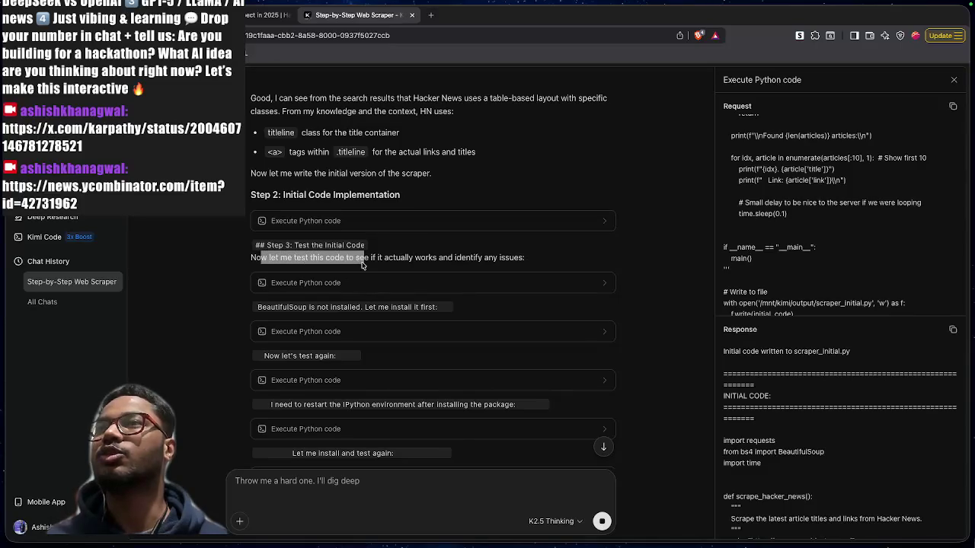
{"action": "left_click", "coordinate": [418, 283]}
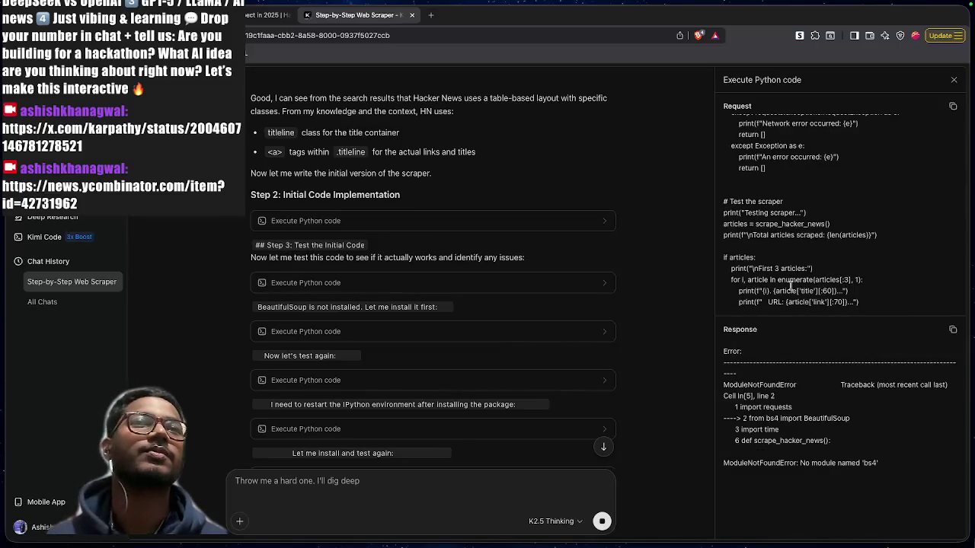
Highlight the failing bs4 import line in the traceback
{"action": "scroll", "coordinate": [796, 221], "scroll_direction": "up", "scroll_amount": 5}
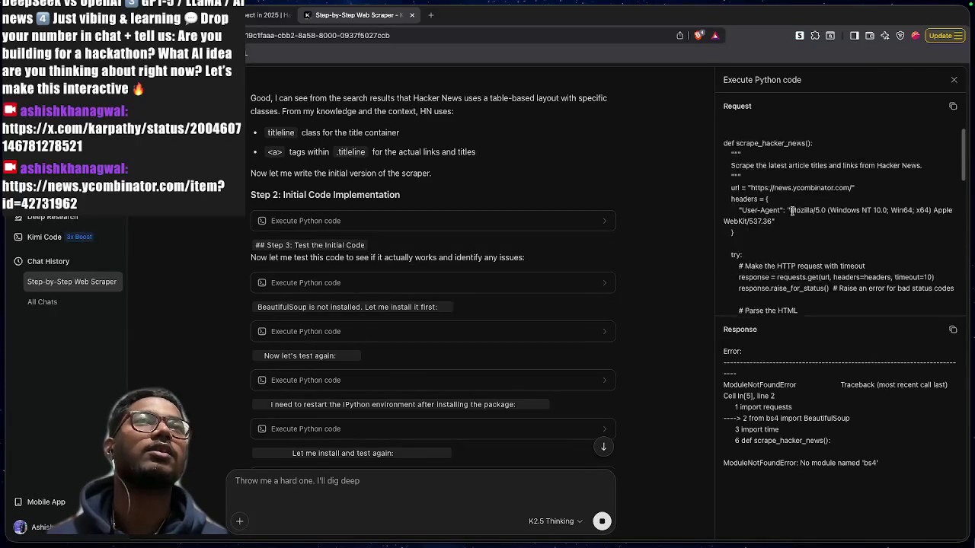
{"action": "scroll", "coordinate": [794, 214], "scroll_direction": "down", "scroll_amount": 5}
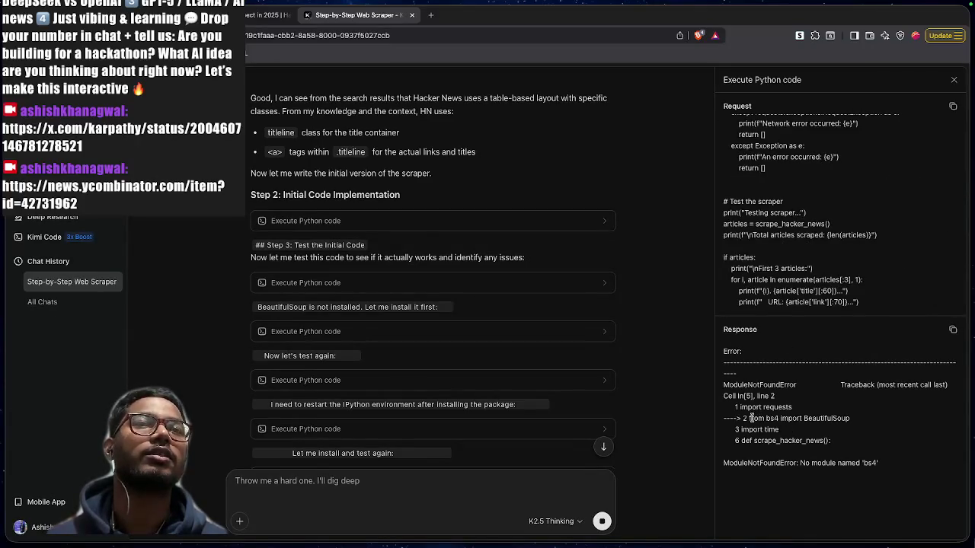
{"action": "left_click_drag", "start_coordinate": [742, 418], "coordinate": [874, 420]}
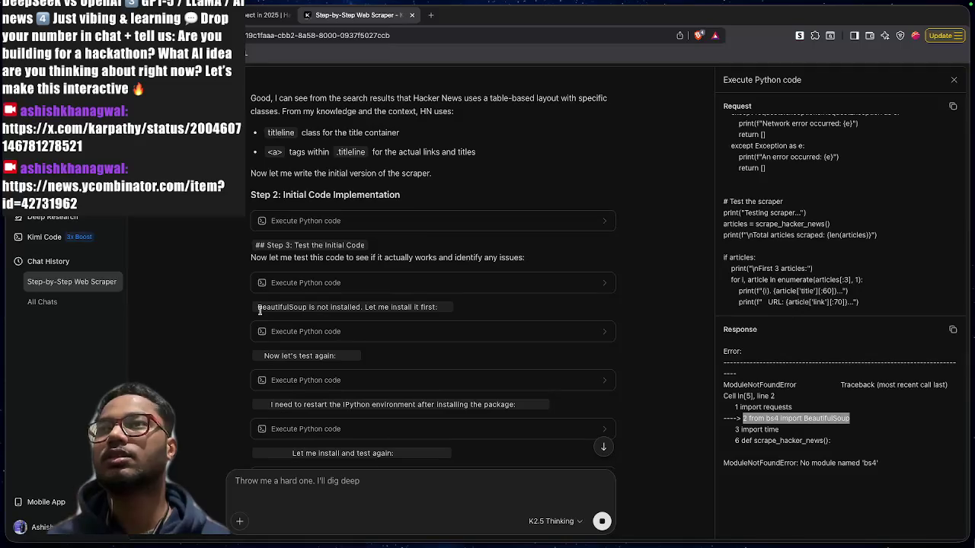
Open the BeautifulSoup install call and highlight its pip install command and upgrade notice
{"action": "left_click", "coordinate": [368, 332]}
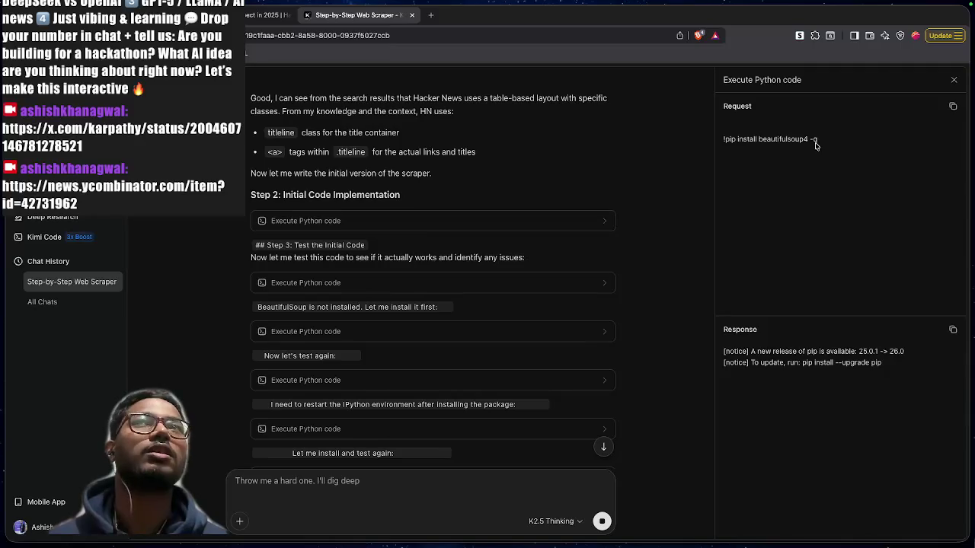
{"action": "left_click_drag", "start_coordinate": [820, 144], "coordinate": [724, 142]}
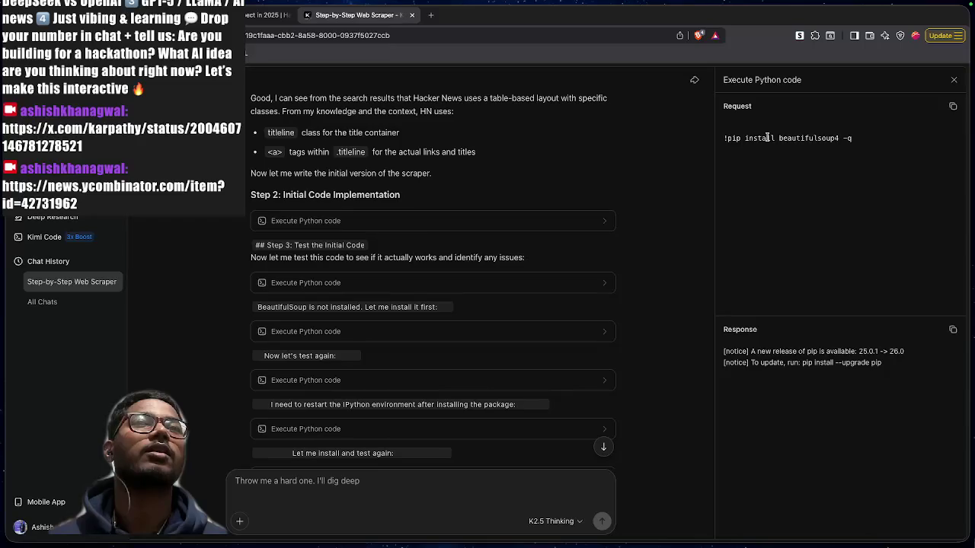
{"action": "left_click_drag", "start_coordinate": [767, 137], "coordinate": [808, 158]}
{"action": "left_click", "coordinate": [820, 408]}
{"action": "left_click_drag", "start_coordinate": [750, 348], "coordinate": [893, 363]}
{"action": "left_click", "coordinate": [893, 363]}
Reopen the scraper code run and highlight its failing bs4 import
{"action": "scroll", "coordinate": [314, 366], "scroll_direction": "down", "scroll_amount": 2}
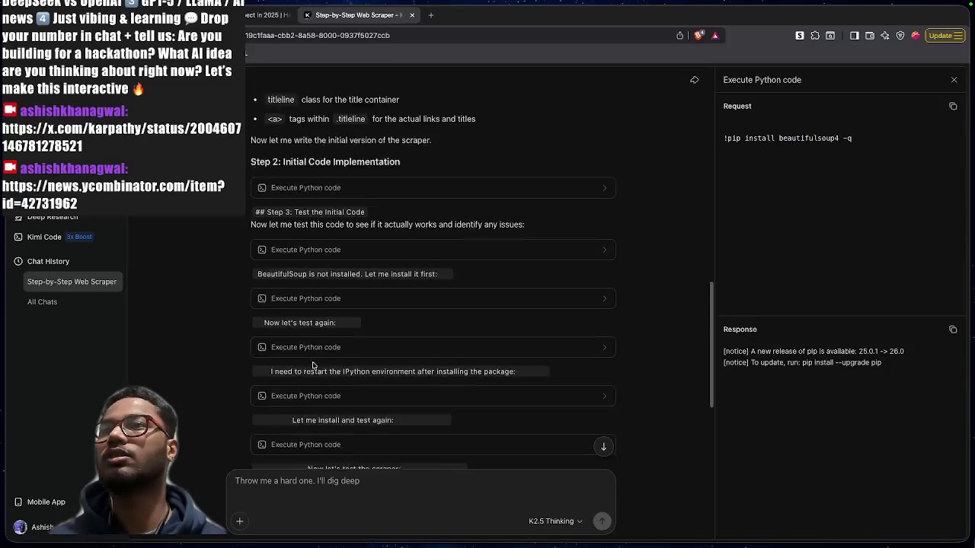
{"action": "left_click", "coordinate": [355, 332]}
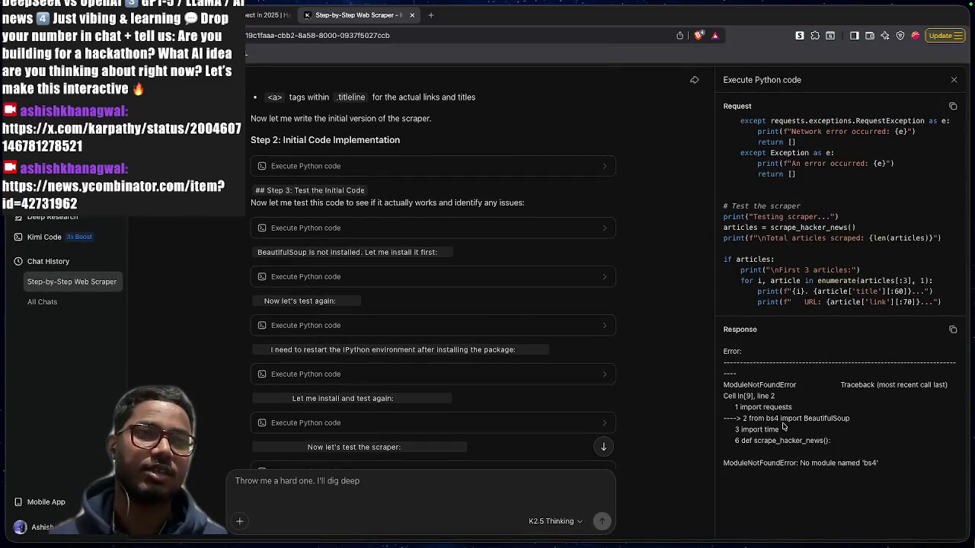
{"action": "mouse_move", "coordinate": [746, 418]}
{"action": "left_mouse_down"}
{"action": "mouse_move", "coordinate": [791, 418]}
{"action": "mouse_move", "coordinate": [776, 417]}
{"action": "left_mouse_up"}
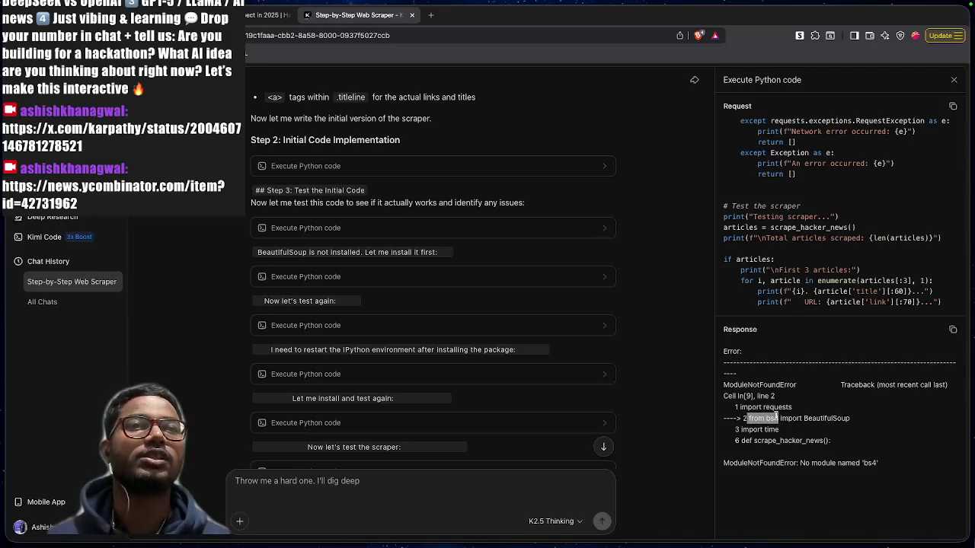
{"action": "left_click", "coordinate": [776, 416]}
Open the beautifulsoup4 installation step and highlight its installation message
{"action": "scroll", "coordinate": [453, 405], "scroll_direction": "down", "scroll_amount": 1}
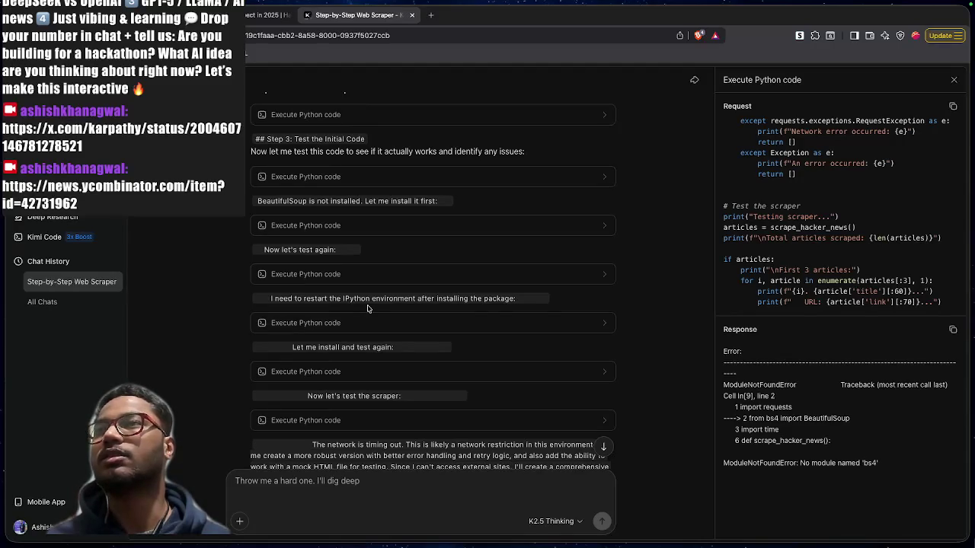
{"action": "scroll", "coordinate": [492, 322], "scroll_direction": "down", "scroll_amount": 1}
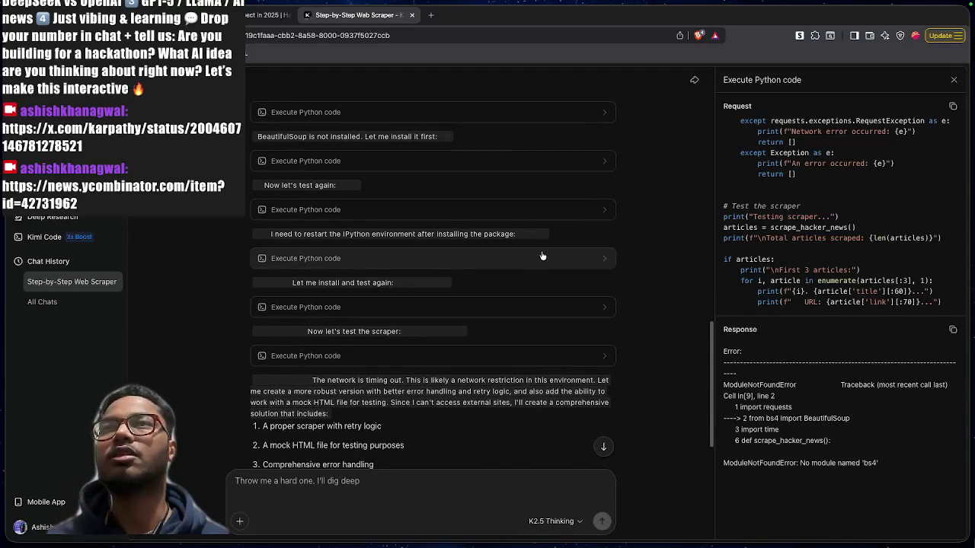
{"action": "left_click", "coordinate": [569, 266]}
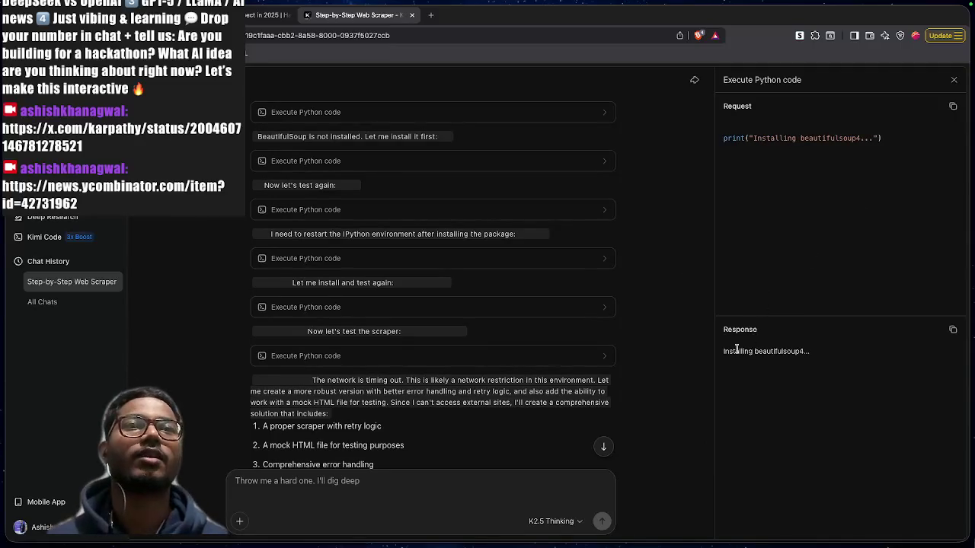
{"action": "left_click_drag", "start_coordinate": [736, 351], "coordinate": [813, 353]}
{"action": "left_click", "coordinate": [813, 352]}
{"action": "scroll", "coordinate": [352, 281], "scroll_direction": "down", "scroll_amount": 1}
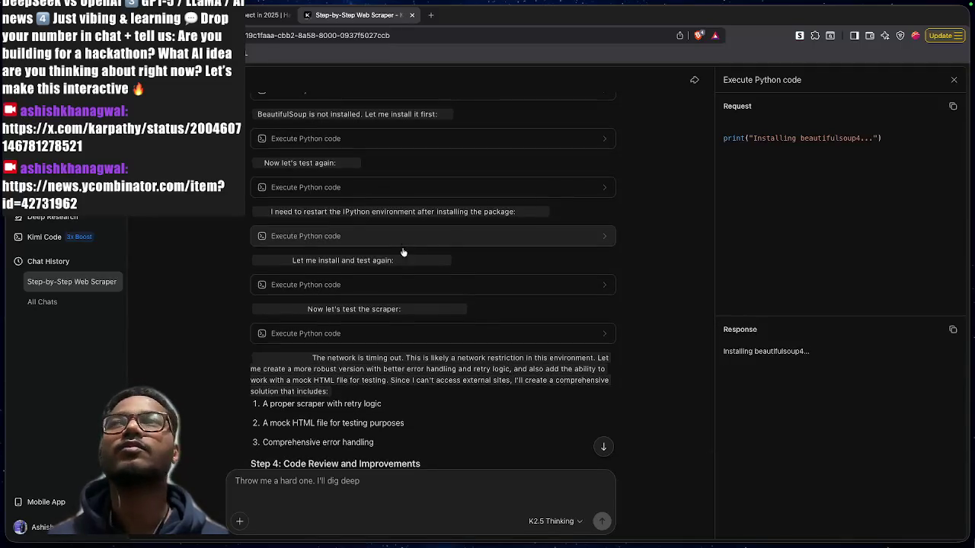
Check the beautifulsoup4 and requests install output, then show the test run's timeout and 0 articles result
{"action": "left_click", "coordinate": [408, 285]}
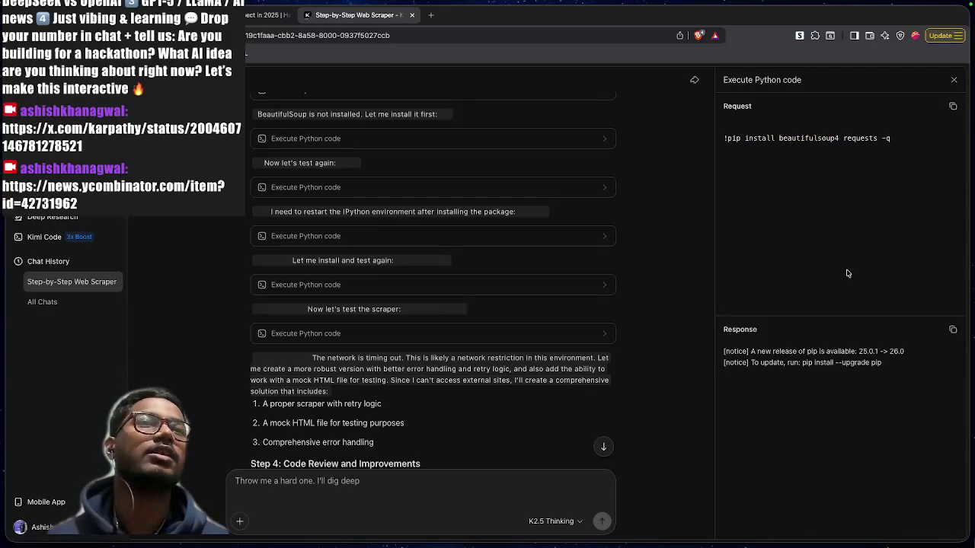
{"action": "mouse_move", "coordinate": [788, 352]}
{"action": "left_mouse_down"}
{"action": "mouse_move", "coordinate": [864, 353]}
{"action": "mouse_move", "coordinate": [876, 364]}
{"action": "left_mouse_up"}
{"action": "left_click", "coordinate": [536, 329]}
{"action": "scroll", "coordinate": [536, 328], "scroll_direction": "down", "scroll_amount": 2}
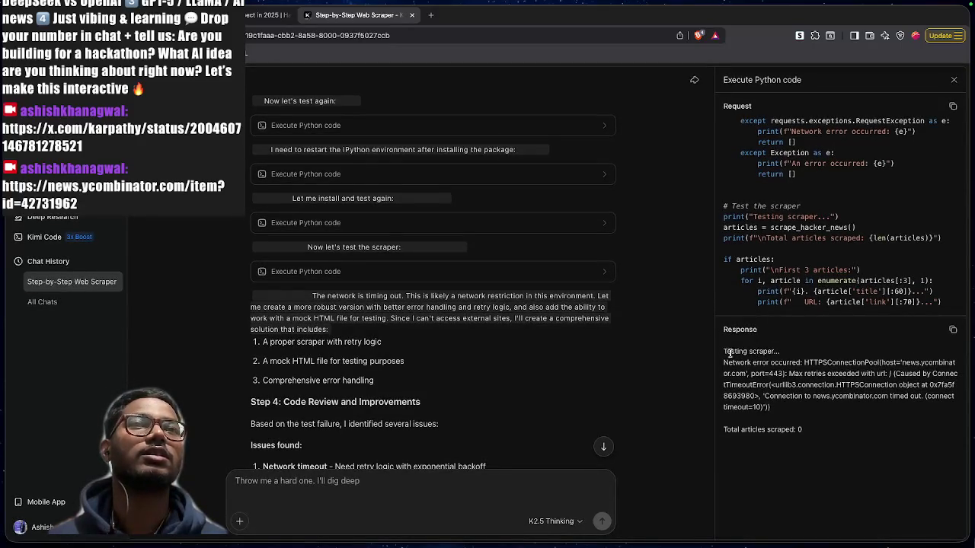
Highlight the Testing scraper line and the whole timeout output
{"action": "left_click_drag", "start_coordinate": [728, 352], "coordinate": [791, 356]}
{"action": "mouse_move", "coordinate": [812, 427]}
{"action": "left_mouse_down"}
{"action": "mouse_move", "coordinate": [800, 429]}
{"action": "mouse_move", "coordinate": [727, 380]}
{"action": "mouse_move", "coordinate": [730, 350]}
{"action": "left_mouse_up"}
{"action": "left_click", "coordinate": [784, 415]}
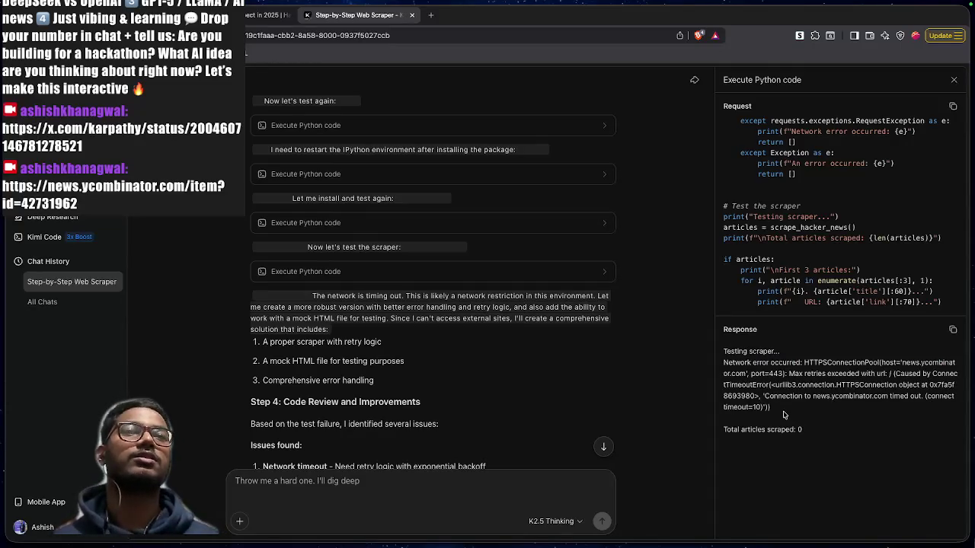
{"action": "scroll", "coordinate": [439, 371], "scroll_direction": "down", "scroll_amount": 2}
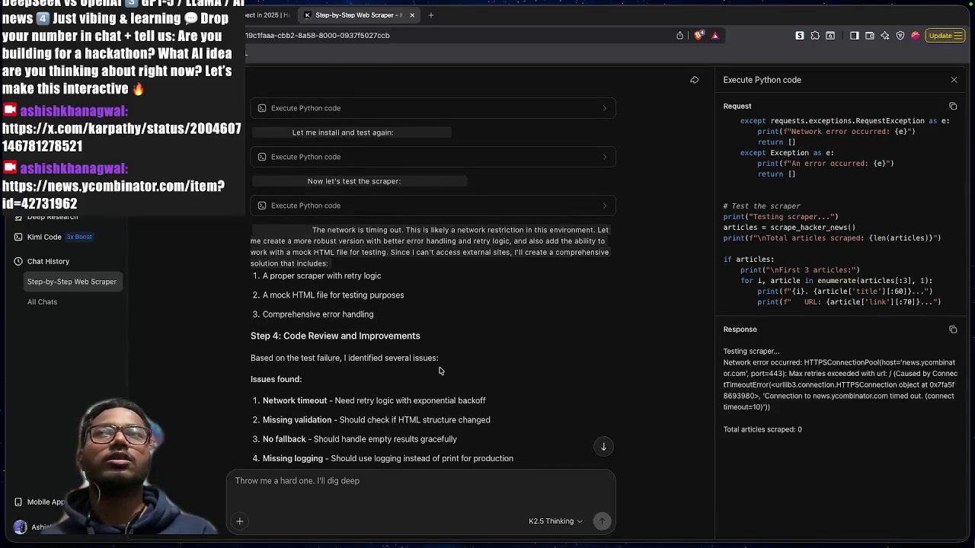
Read the network-timeout paragraph and issues list down to the tool-call-limit pause message
{"action": "mouse_move", "coordinate": [313, 229]}
{"action": "left_mouse_down"}
{"action": "mouse_move", "coordinate": [603, 230]}
{"action": "mouse_move", "coordinate": [347, 265]}
{"action": "left_mouse_up"}
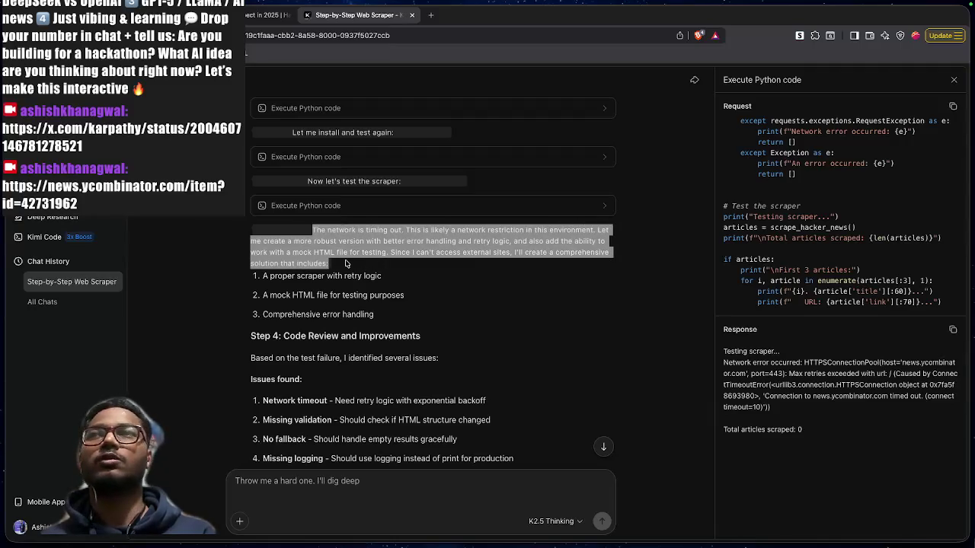
{"action": "left_click", "coordinate": [329, 264]}
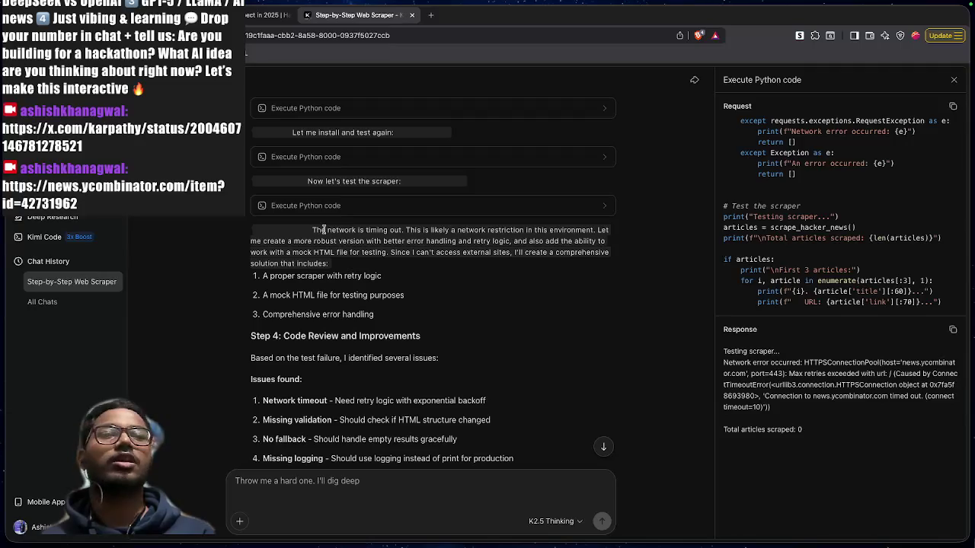
{"action": "left_click_drag", "start_coordinate": [323, 230], "coordinate": [593, 230]}
{"action": "left_click", "coordinate": [412, 230]}
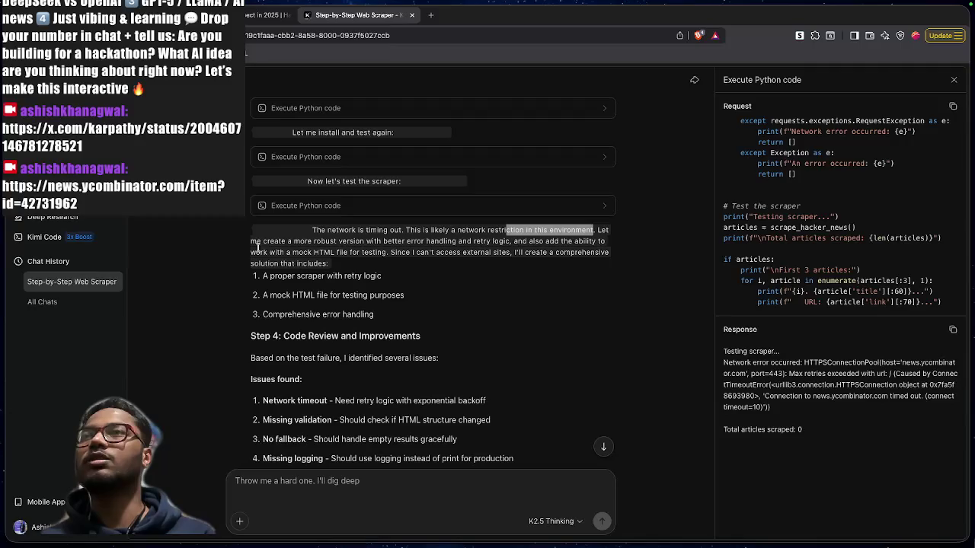
{"action": "left_click_drag", "start_coordinate": [250, 240], "coordinate": [543, 241]}
{"action": "left_click", "coordinate": [499, 311]}
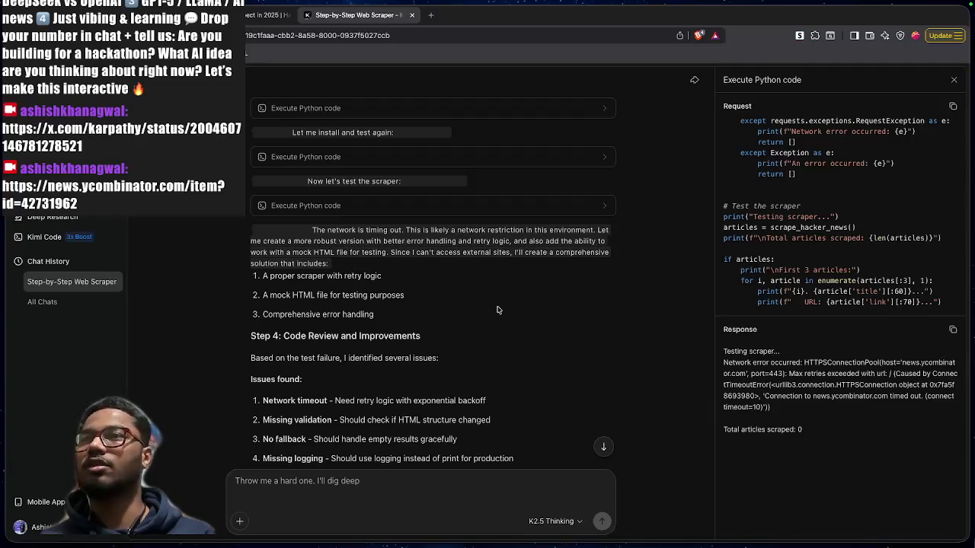
{"action": "scroll", "coordinate": [500, 311], "scroll_direction": "down", "scroll_amount": 3}
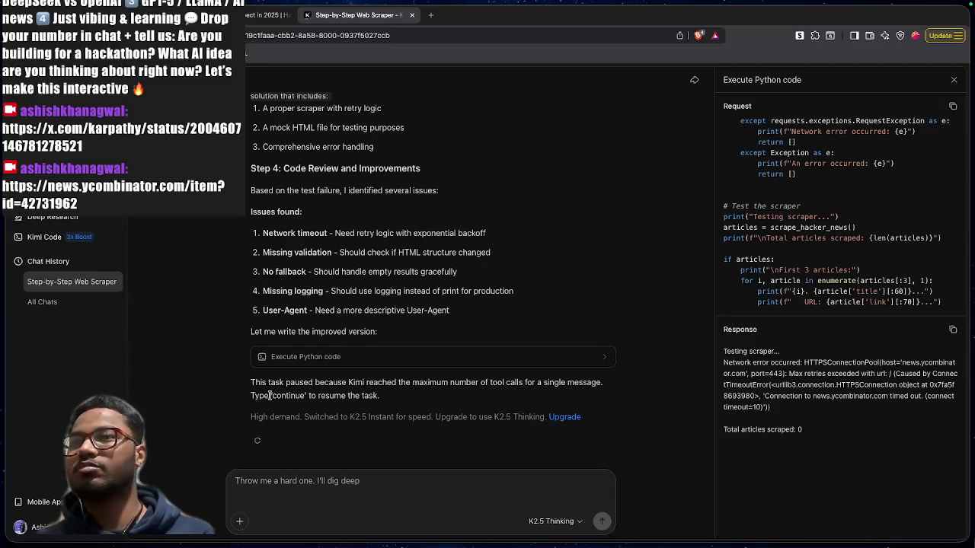
Reply 'continue' to the agent to resume the paused task
{"action": "left_click_drag", "start_coordinate": [259, 395], "coordinate": [372, 395]}
{"action": "left_click", "coordinate": [342, 476]}
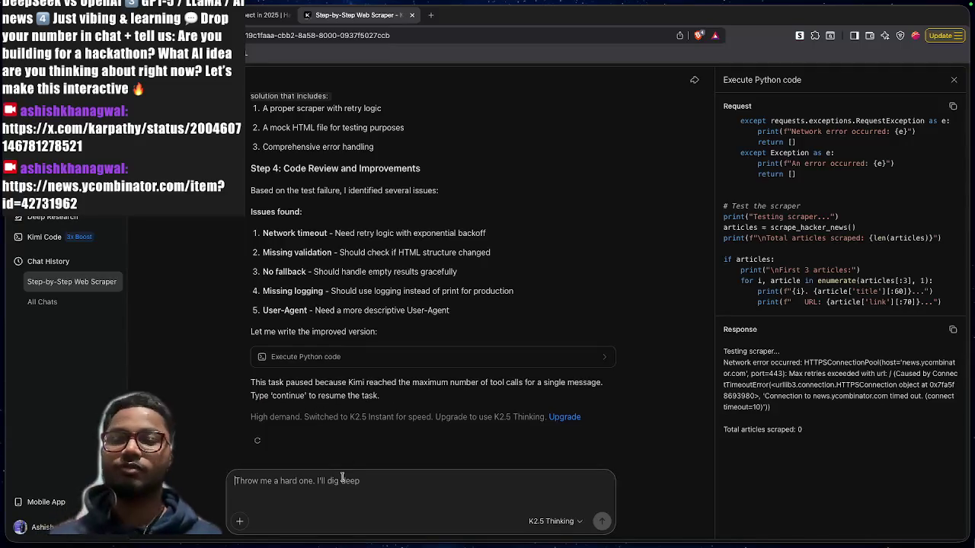
{"action": "type", "text": "cont"}
{"action": "key", "text": "BackSpace"}
{"action": "key", "text": "BackSpace"}
{"action": "key", "text": "BackSpace"}
{"action": "type", "text": "c"}
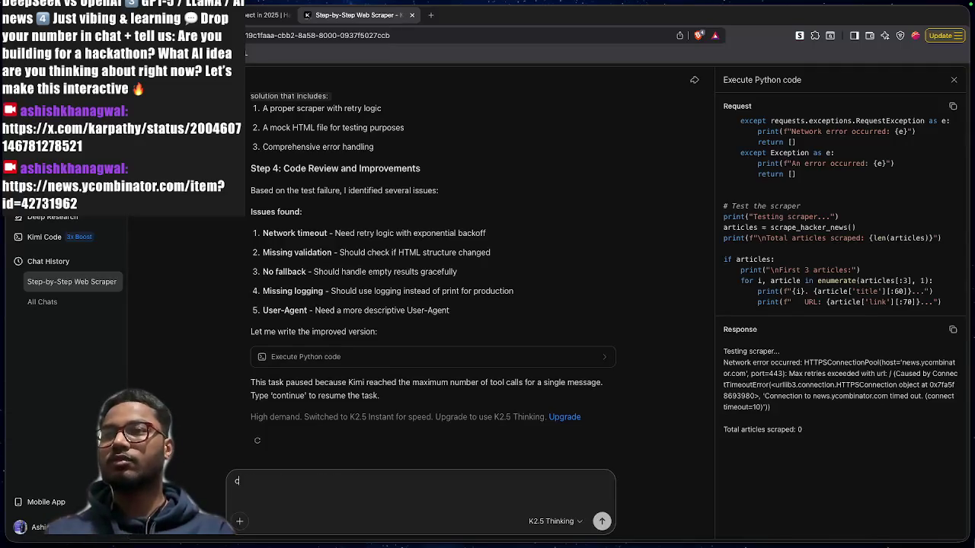
{"action": "type", "text": "ontinue"}
{"action": "key", "text": "Return"}
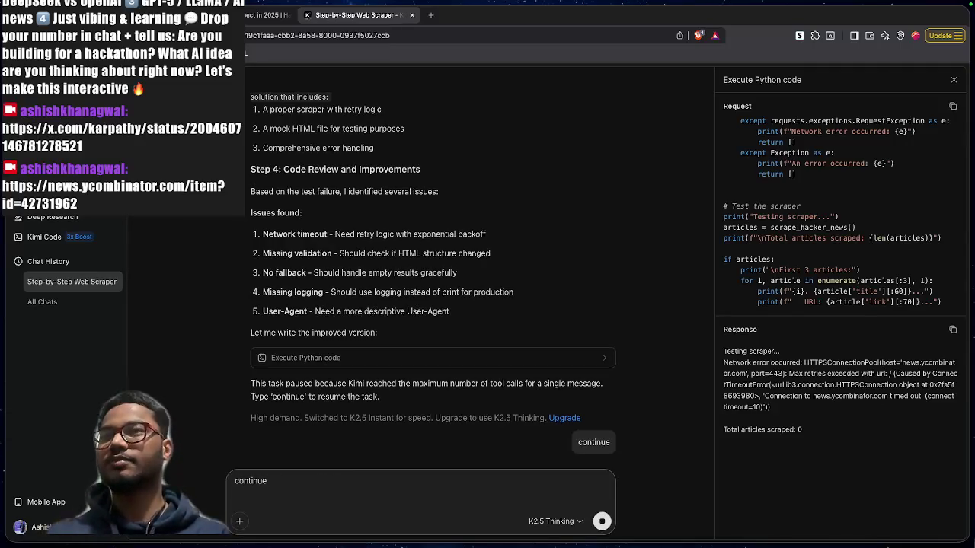
Read the code review section as Step 5: Testing with Mock Data begins
{"action": "mouse_move", "coordinate": [386, 441]}
{"action": "left_mouse_down"}
{"action": "mouse_move", "coordinate": [310, 320]}
{"action": "mouse_move", "coordinate": [278, 228]}
{"action": "mouse_move", "coordinate": [281, 211]}
{"action": "mouse_move", "coordinate": [269, 204]}
{"action": "left_mouse_up"}
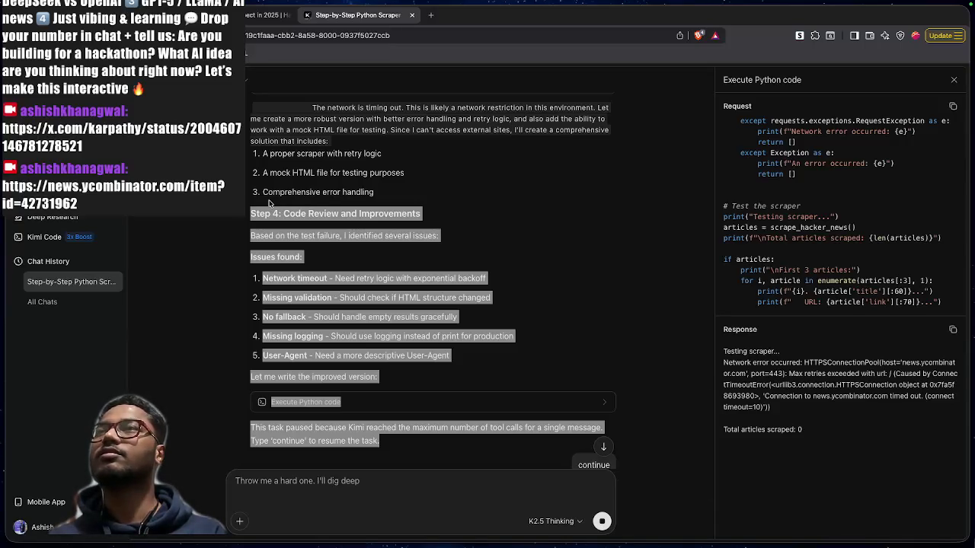
{"action": "left_click", "coordinate": [269, 203]}
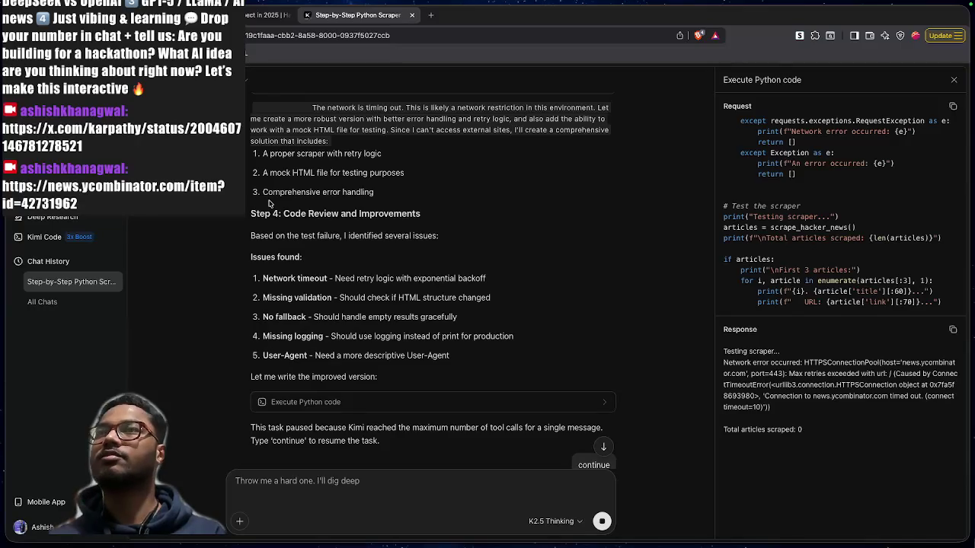
{"action": "scroll", "coordinate": [277, 297], "scroll_direction": "down", "scroll_amount": 3}
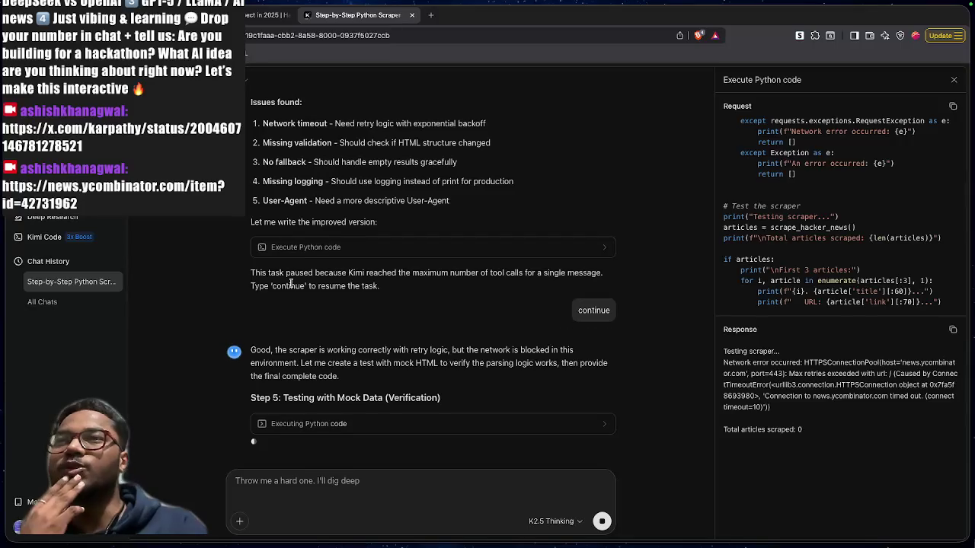
Read the tool-call limit note while the mock test confirms 4 articles and Step 6 starts
{"action": "left_click_drag", "start_coordinate": [355, 272], "coordinate": [506, 276]}
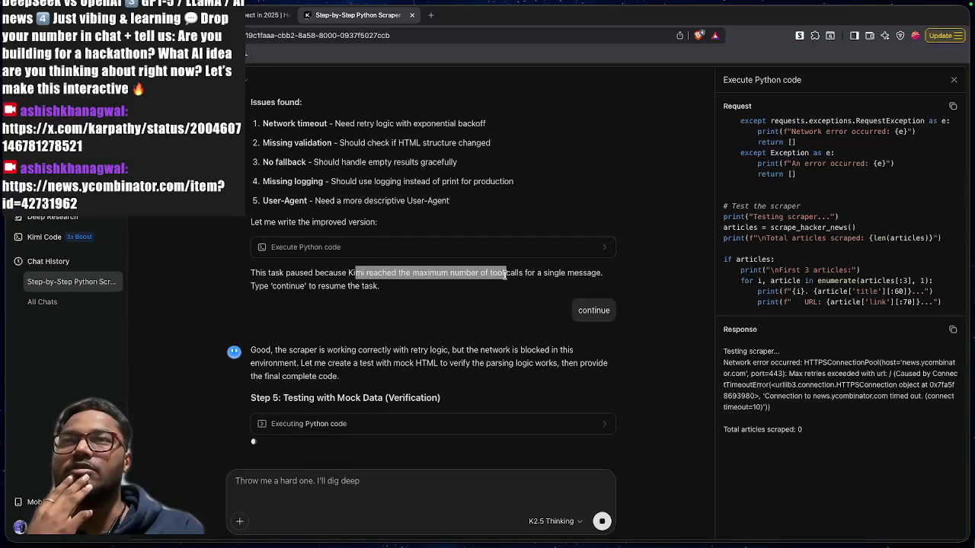
{"action": "left_click", "coordinate": [506, 276]}
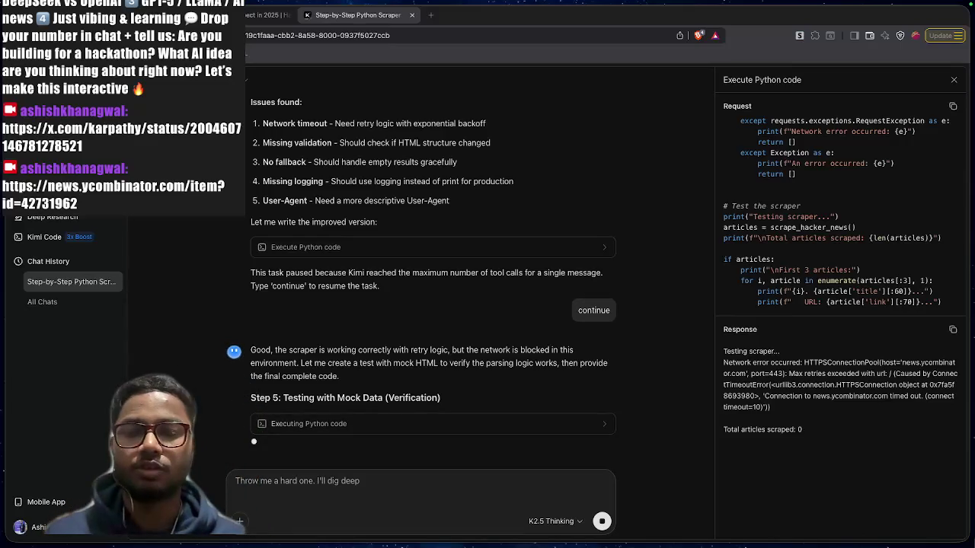
{"action": "key", "text": "super+Tab"}
{"action": "key", "text": "super+Tab"}
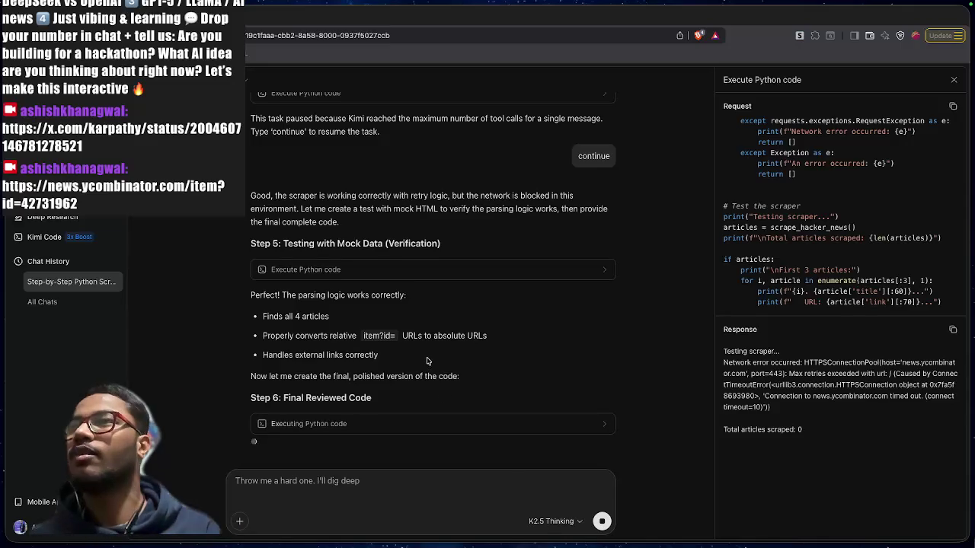
{"action": "scroll", "coordinate": [426, 361], "scroll_direction": "up", "scroll_amount": 3}
{"action": "scroll", "coordinate": [427, 361], "scroll_direction": "down", "scroll_amount": 3}
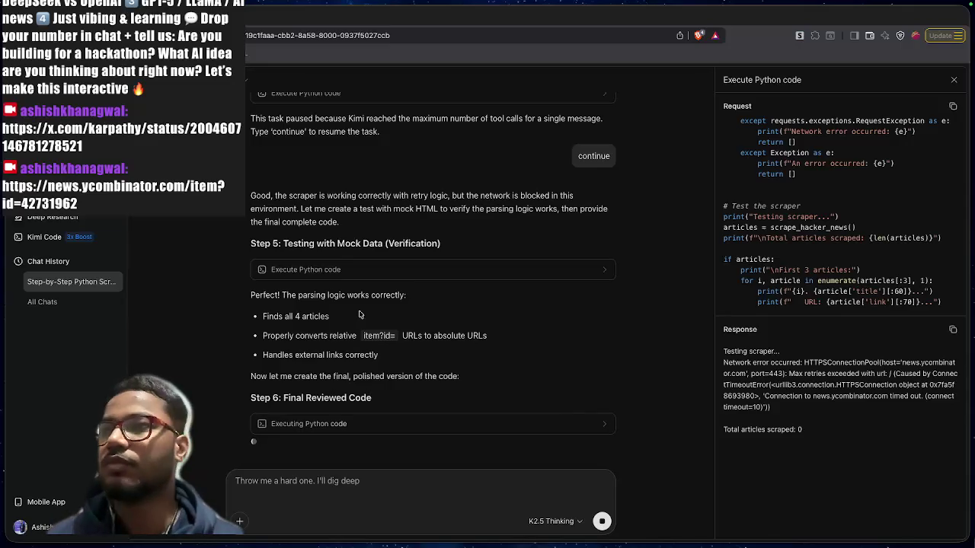
{"action": "scroll", "coordinate": [488, 332], "scroll_direction": "up", "scroll_amount": 2}
{"action": "scroll", "coordinate": [488, 332], "scroll_direction": "up", "scroll_amount": 5}
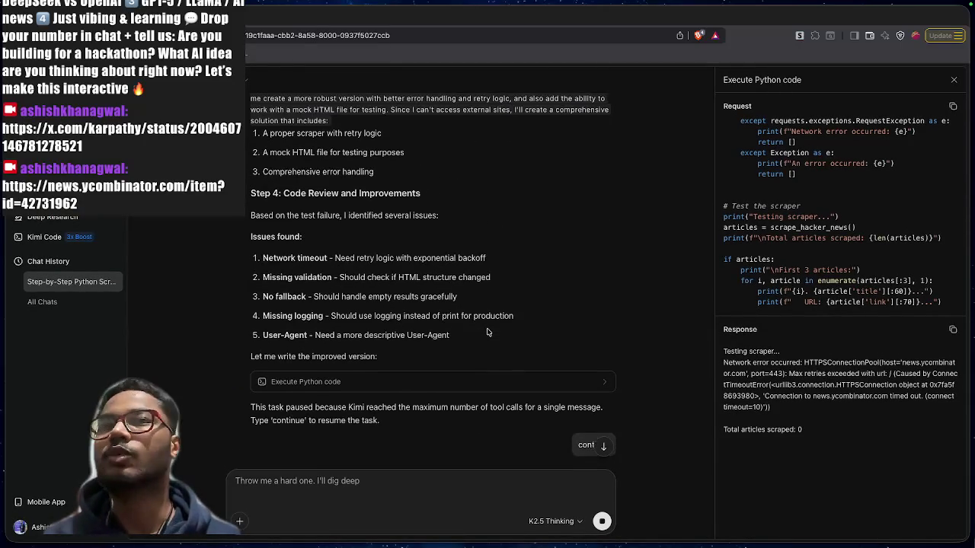
Read the two-line paused-task notice, then scroll to the Step 5 and Step 6 output
{"action": "scroll", "coordinate": [488, 332], "scroll_direction": "up", "scroll_amount": 1}
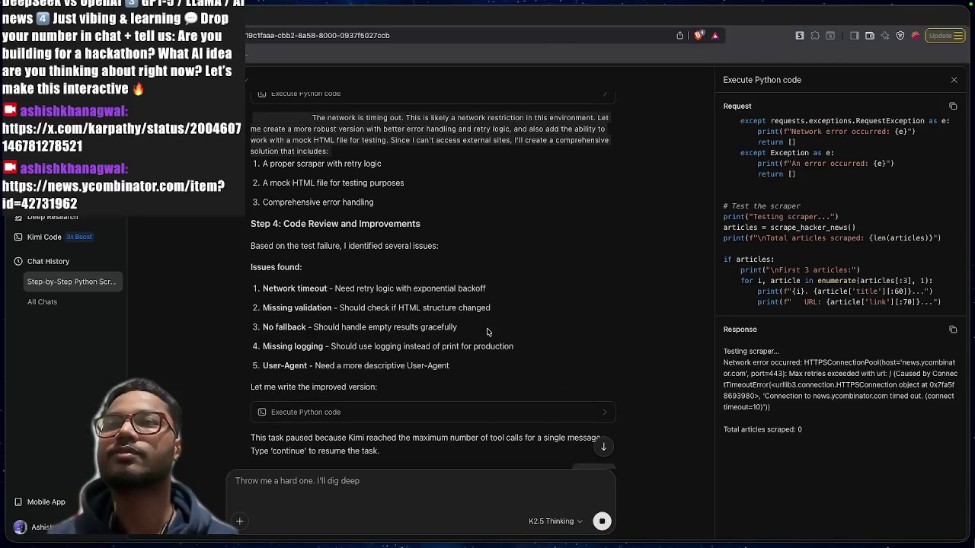
{"action": "scroll", "coordinate": [488, 332], "scroll_direction": "down", "scroll_amount": 3}
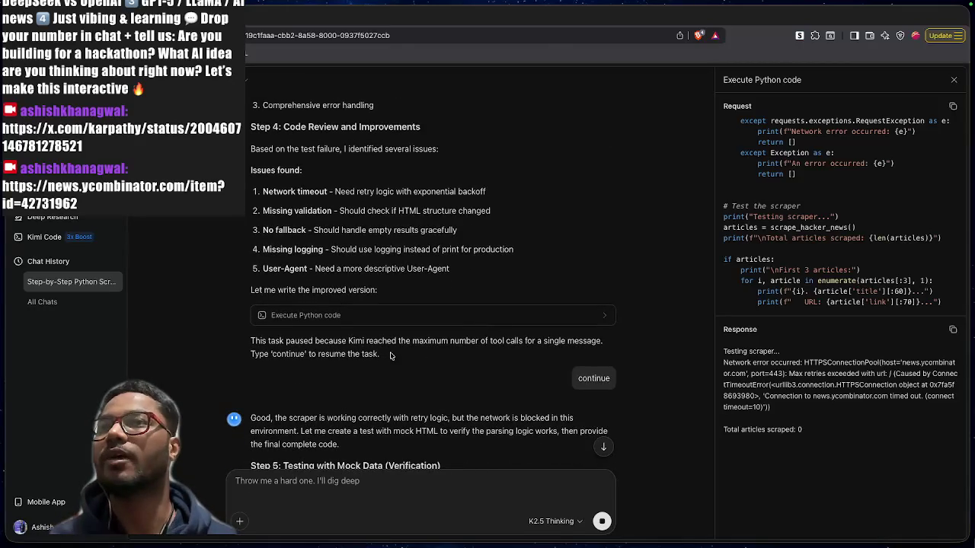
{"action": "mouse_move", "coordinate": [390, 355]}
{"action": "left_mouse_down"}
{"action": "mouse_move", "coordinate": [293, 355]}
{"action": "mouse_move", "coordinate": [263, 341]}
{"action": "left_mouse_up"}
{"action": "left_click", "coordinate": [262, 341]}
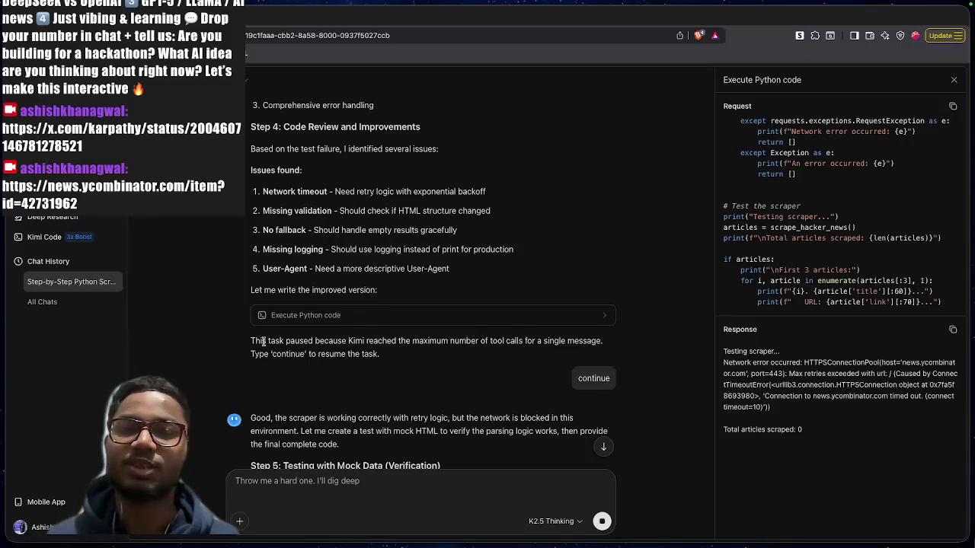
{"action": "left_click_drag", "start_coordinate": [262, 341], "coordinate": [356, 350]}
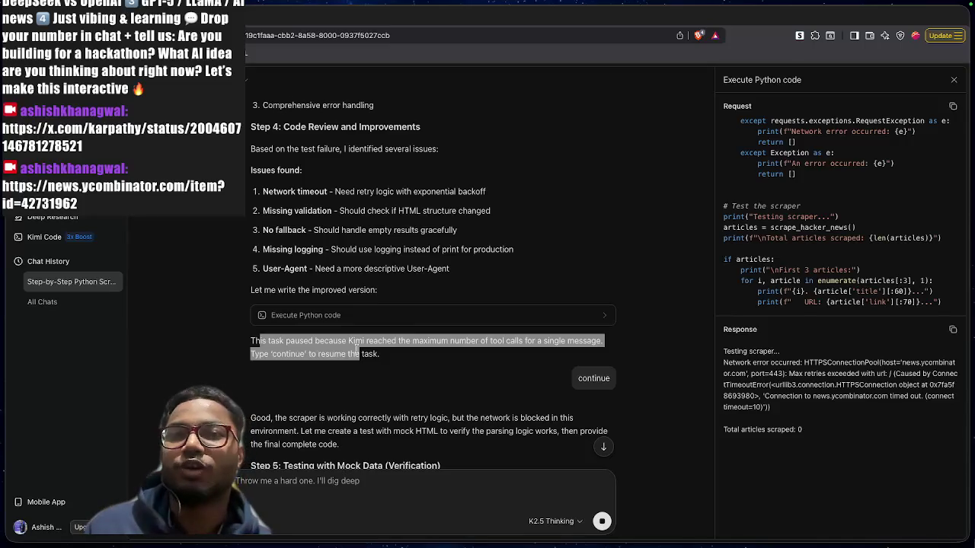
{"action": "left_click", "coordinate": [357, 349]}
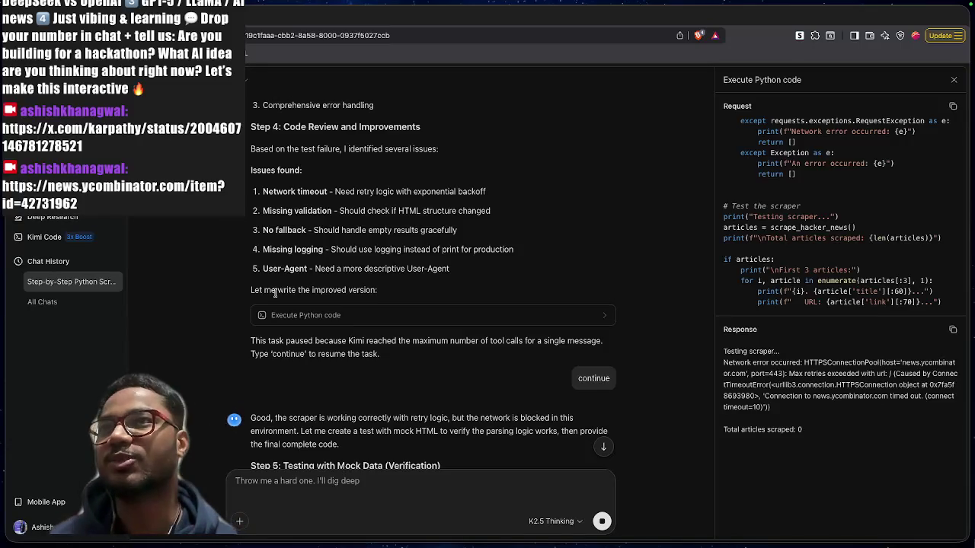
{"action": "mouse_move", "coordinate": [251, 342]}
{"action": "left_mouse_down"}
{"action": "mouse_move", "coordinate": [350, 342]}
{"action": "mouse_move", "coordinate": [399, 355]}
{"action": "left_mouse_up"}
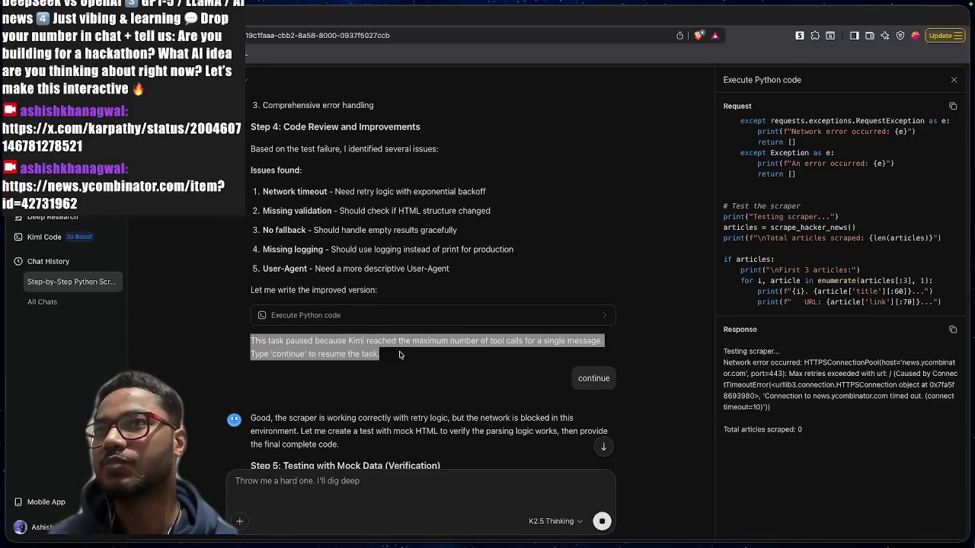
{"action": "left_click", "coordinate": [400, 355]}
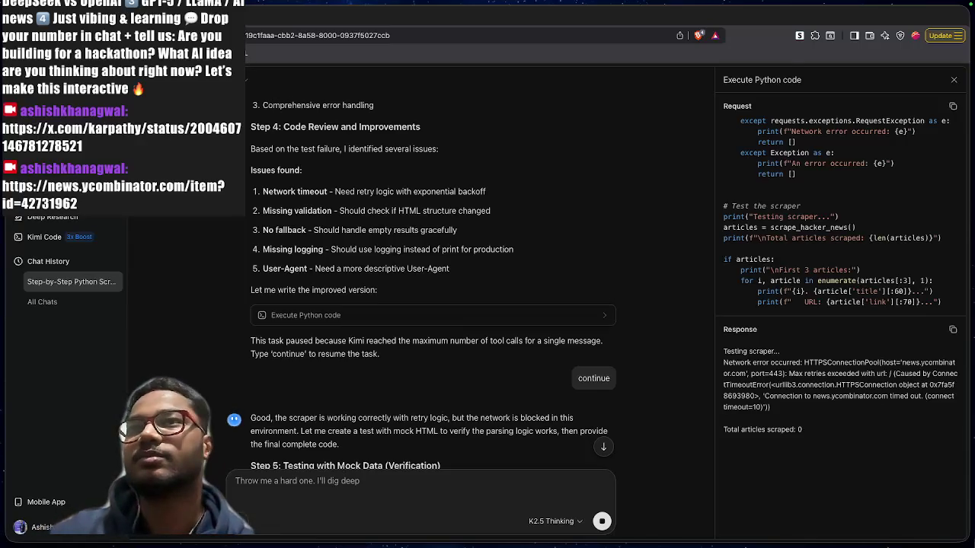
{"action": "scroll", "coordinate": [453, 288], "scroll_direction": "down", "scroll_amount": 3}
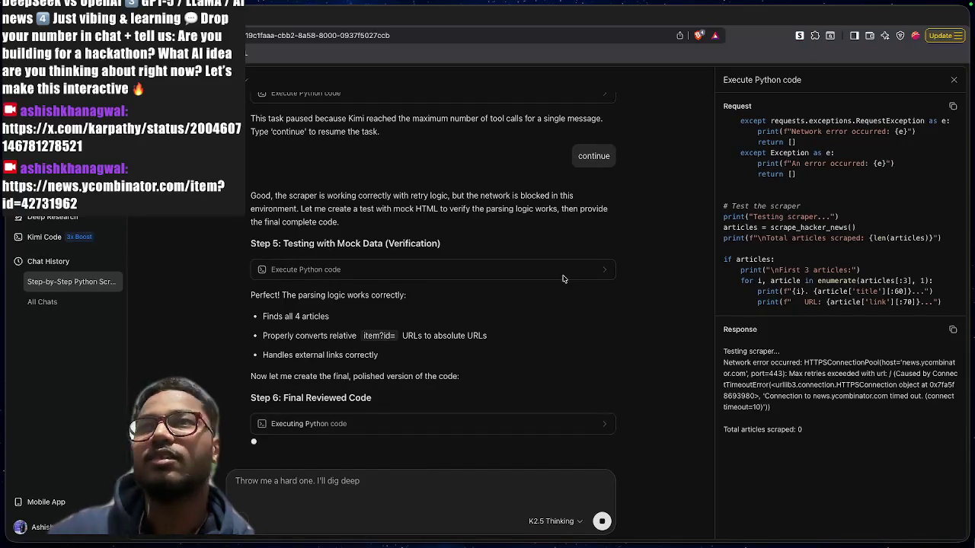
Copy the original web-scraper prompt, then close the blank browser tab opened afterward
{"action": "scroll", "coordinate": [594, 270], "scroll_direction": "up", "scroll_amount": 6}
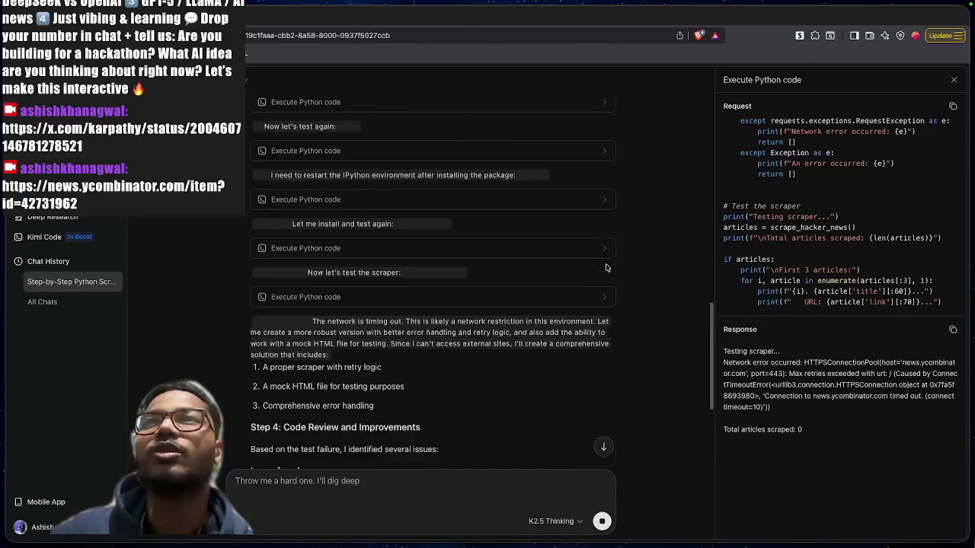
{"action": "scroll", "coordinate": [607, 267], "scroll_direction": "up", "scroll_amount": 10}
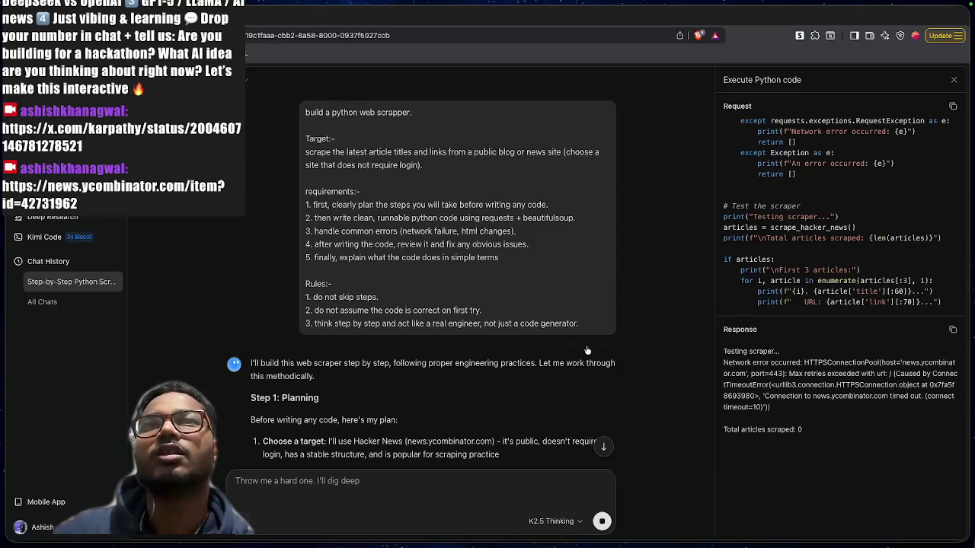
{"action": "left_click", "coordinate": [565, 346]}
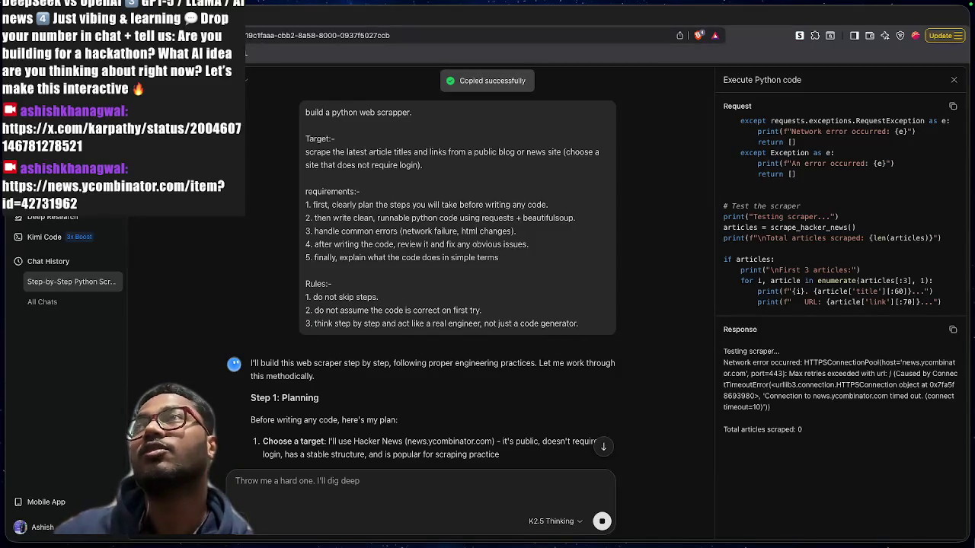
{"action": "key", "text": "ctrl+t"}
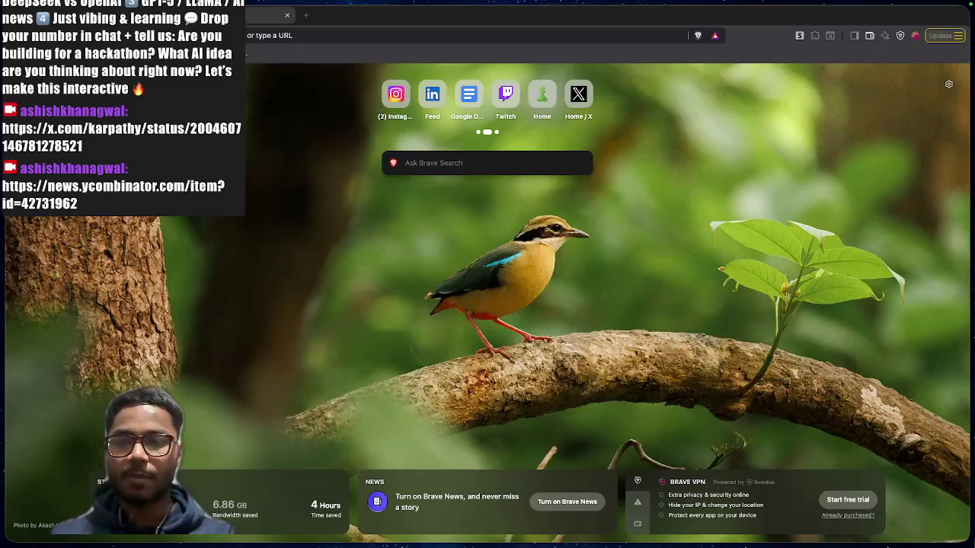
{"action": "key", "text": "ctrl+l"}
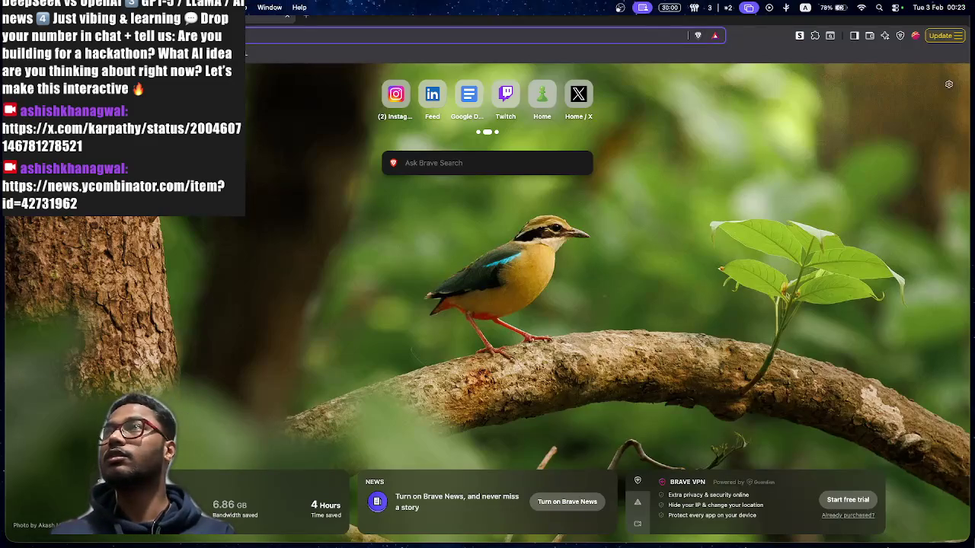
{"action": "key", "text": "ctrl+w"}
Scroll to the Final Code Explanation and highlight its opening line
{"action": "scroll", "coordinate": [440, 335], "scroll_direction": "down", "scroll_amount": 15}
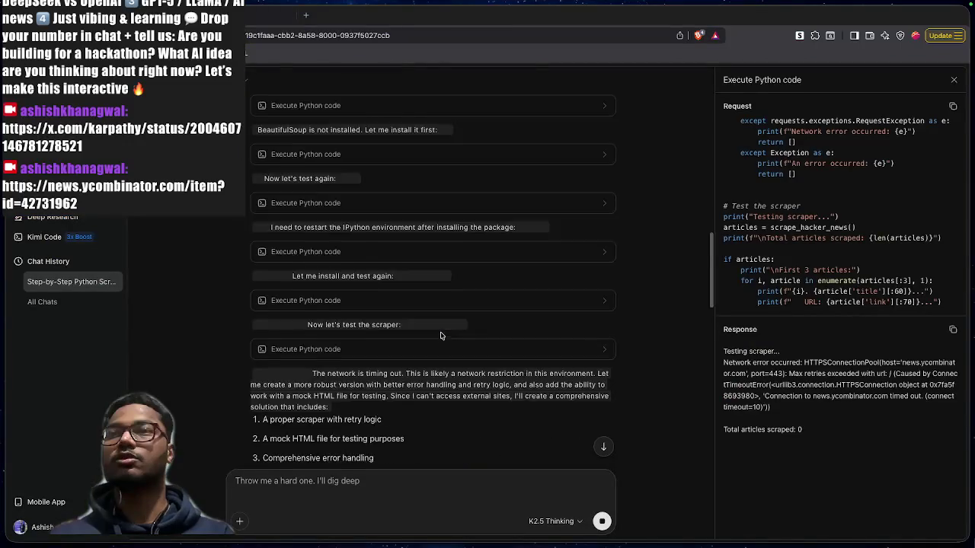
{"action": "scroll", "coordinate": [440, 335], "scroll_direction": "down", "scroll_amount": 10}
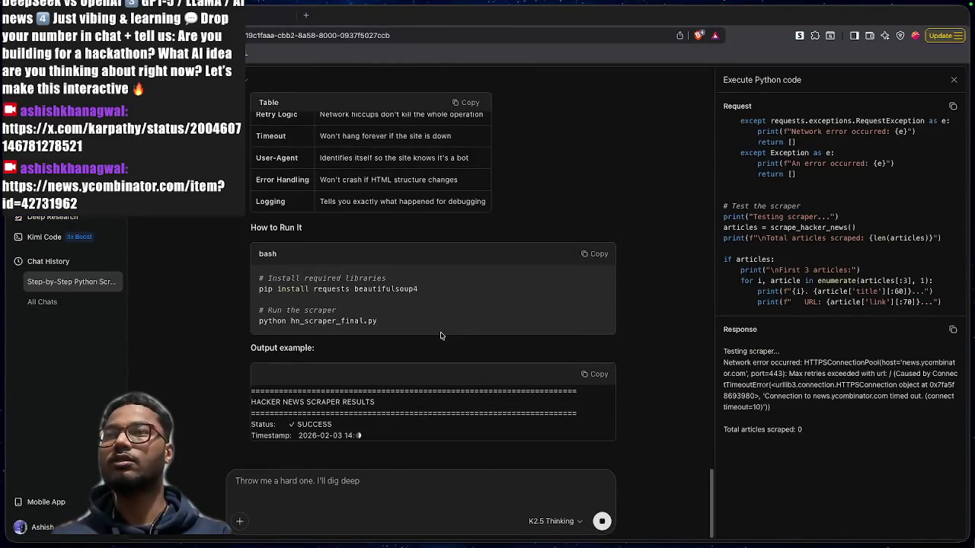
{"action": "scroll", "coordinate": [440, 335], "scroll_direction": "up", "scroll_amount": 5}
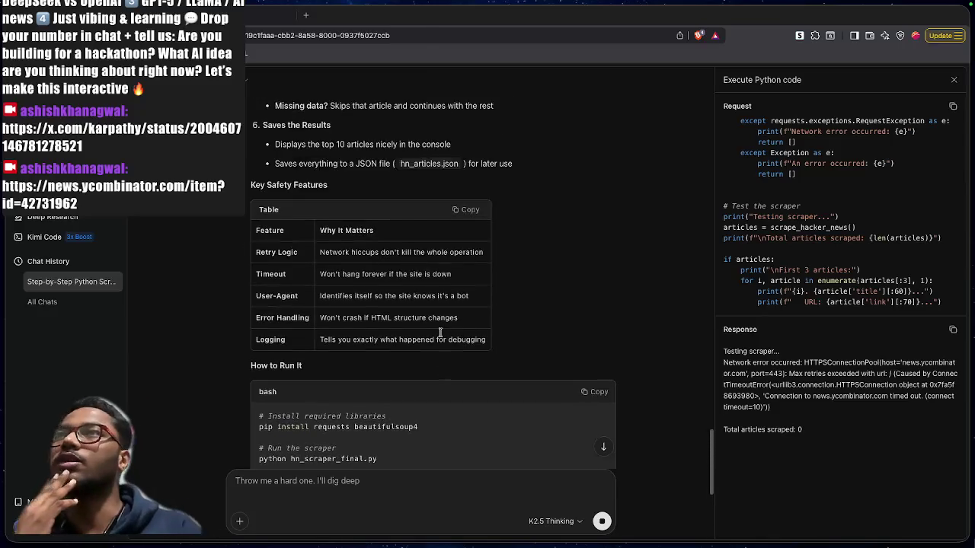
{"action": "scroll", "coordinate": [440, 333], "scroll_direction": "up", "scroll_amount": 10}
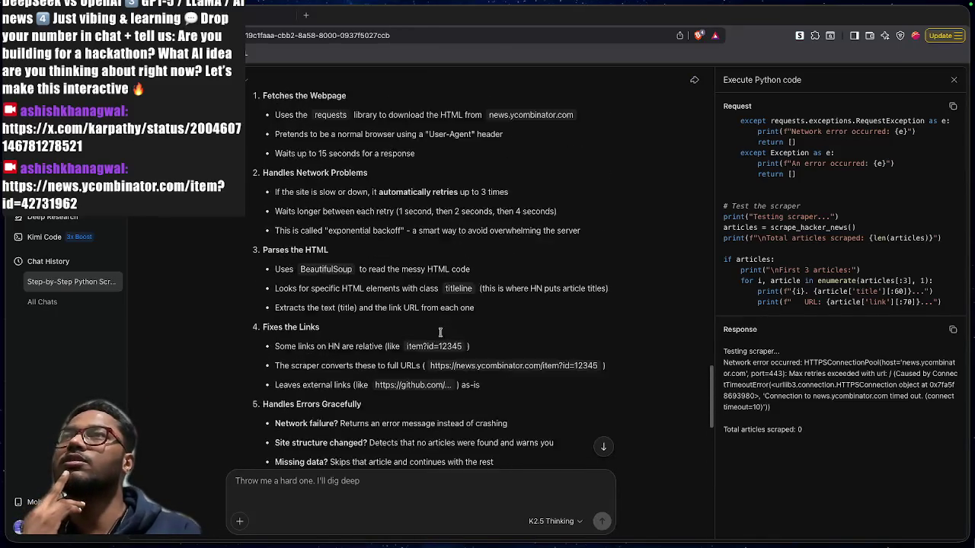
{"action": "scroll", "coordinate": [440, 335], "scroll_direction": "up", "scroll_amount": 2}
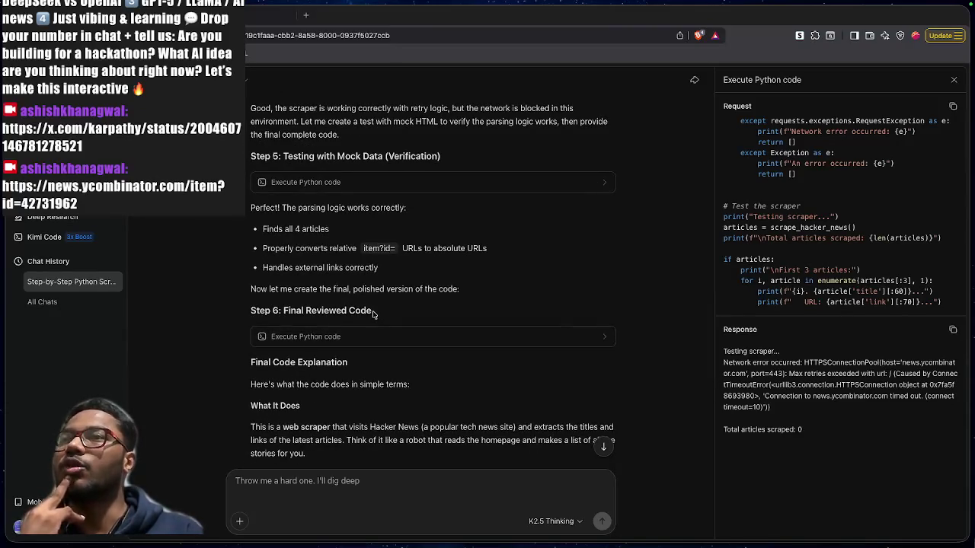
{"action": "scroll", "coordinate": [270, 400], "scroll_direction": "down", "scroll_amount": 1}
{"action": "scroll", "coordinate": [269, 401], "scroll_direction": "down", "scroll_amount": 5}
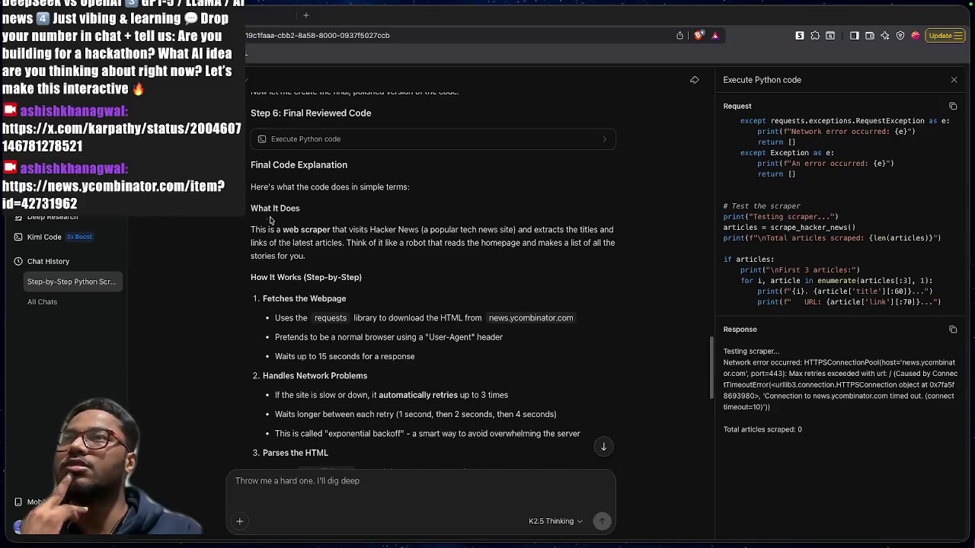
{"action": "left_click_drag", "start_coordinate": [250, 229], "coordinate": [587, 229]}
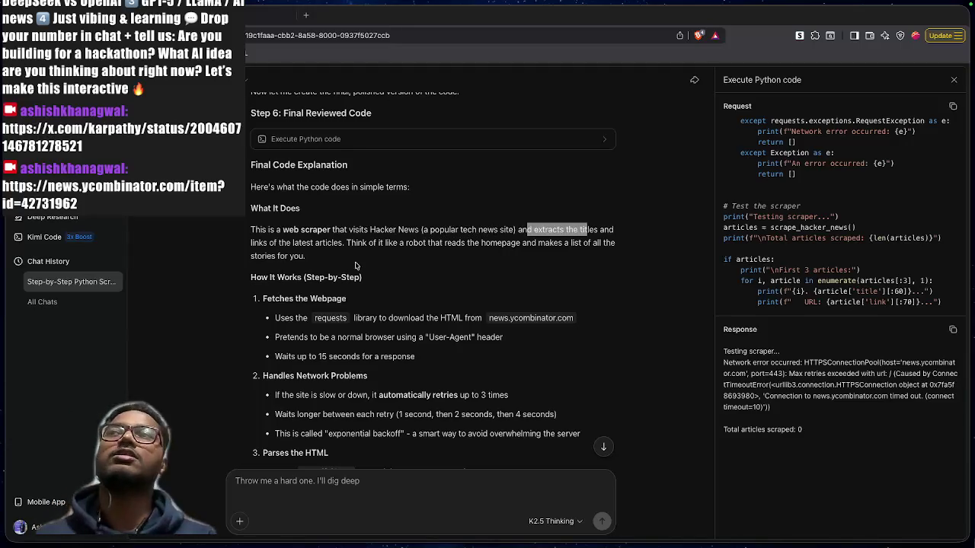
{"action": "scroll", "coordinate": [367, 275], "scroll_direction": "down", "scroll_amount": 3}
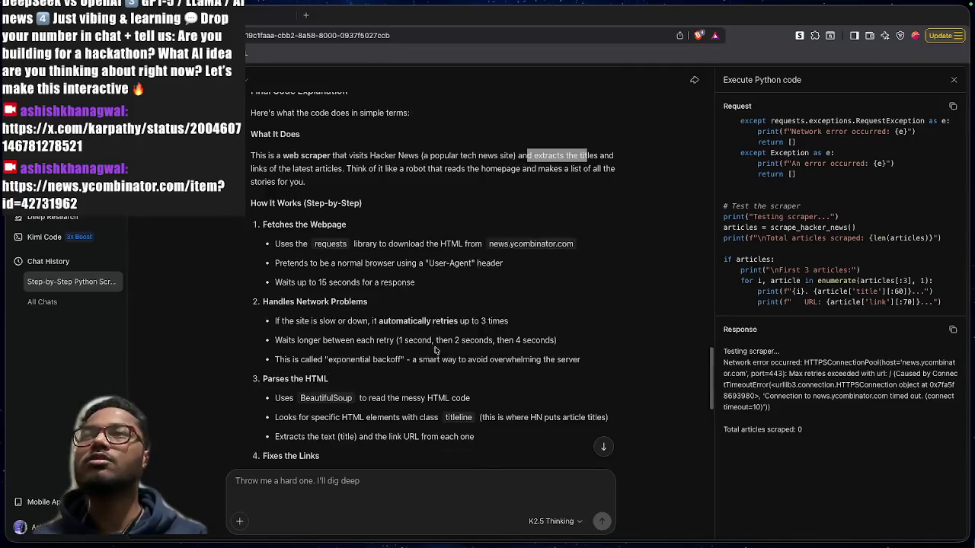
Highlight the How It Works heading and the first bullet about the requests library
{"action": "left_click_drag", "start_coordinate": [306, 180], "coordinate": [346, 180]}
{"action": "left_click", "coordinate": [436, 206]}
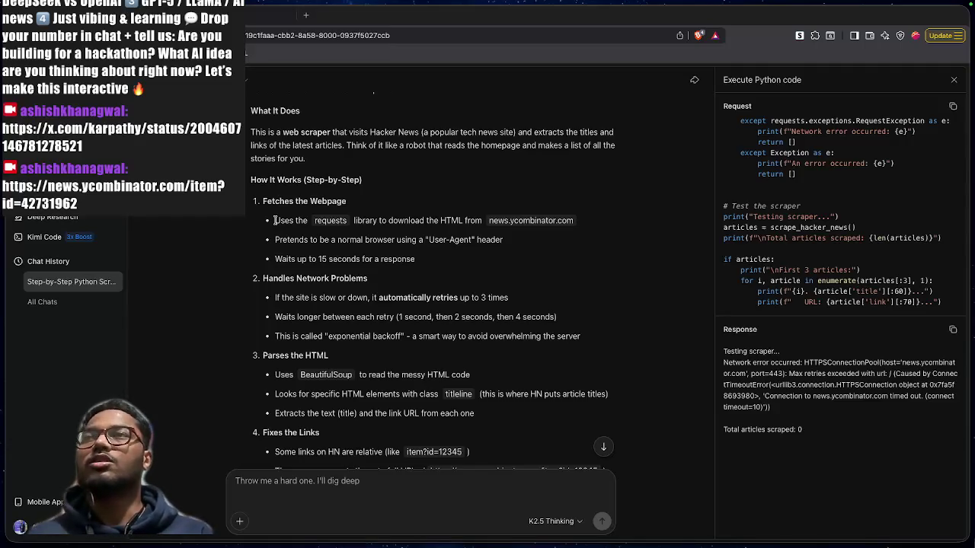
{"action": "left_click_drag", "start_coordinate": [274, 220], "coordinate": [568, 220]}
{"action": "left_click", "coordinate": [503, 221]}
{"action": "scroll", "coordinate": [542, 309], "scroll_direction": "down", "scroll_amount": 1}
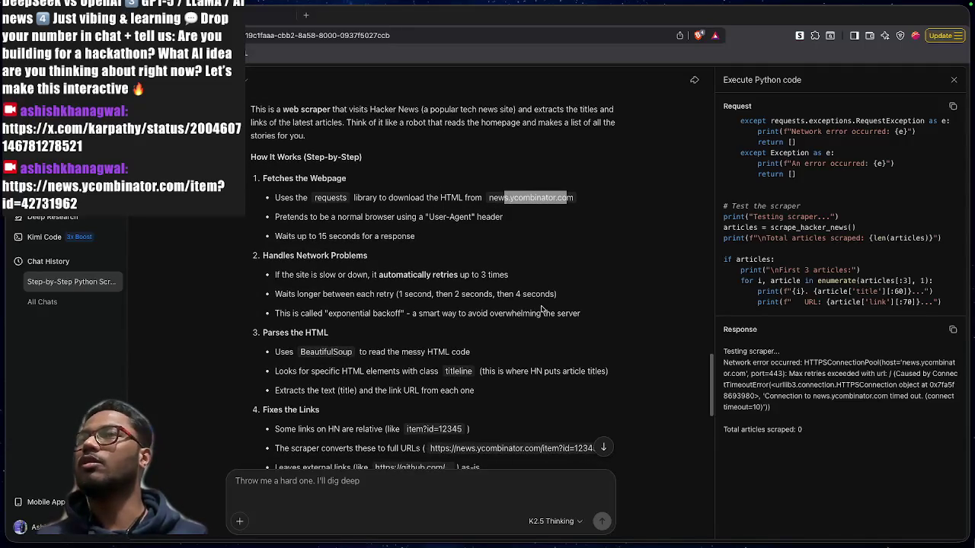
{"action": "left_click", "coordinate": [271, 258]}
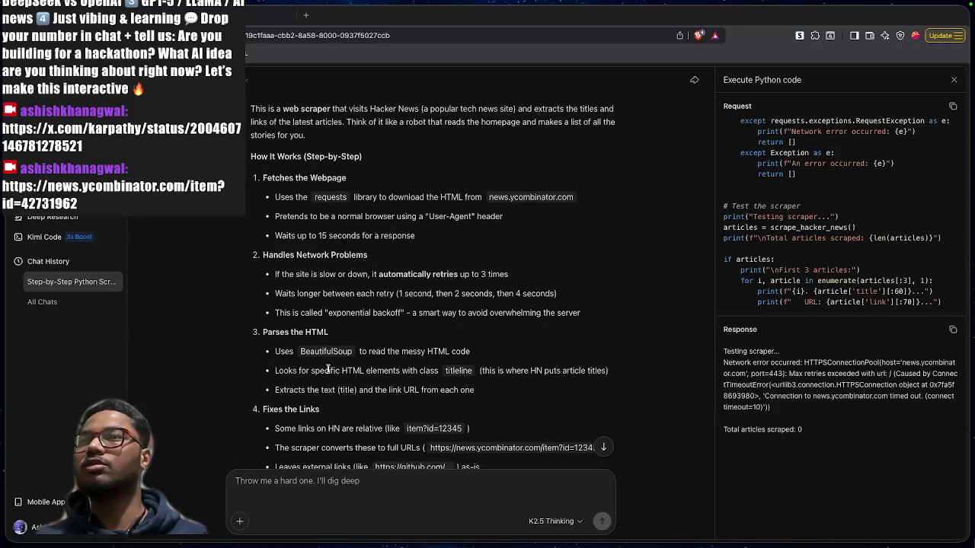